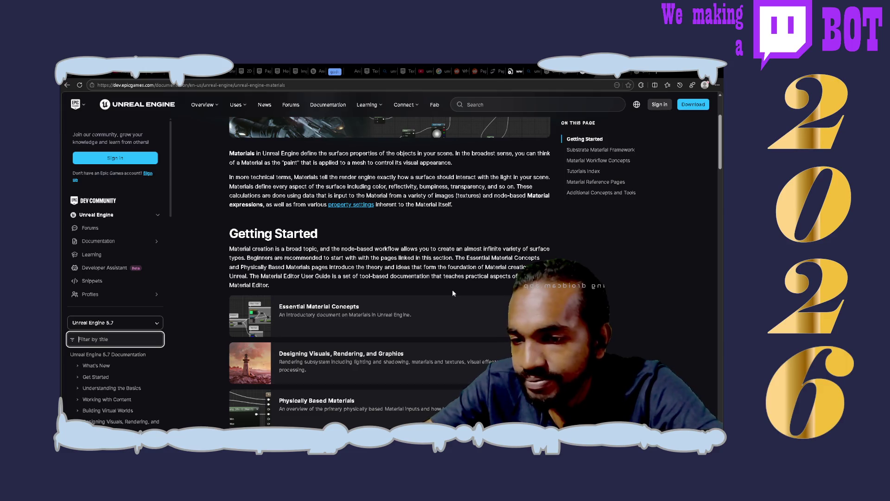
- Scroll the Materials page from Getting Started to the footer, then return to the Timelines page
scroll(452, 293, "down", 3)
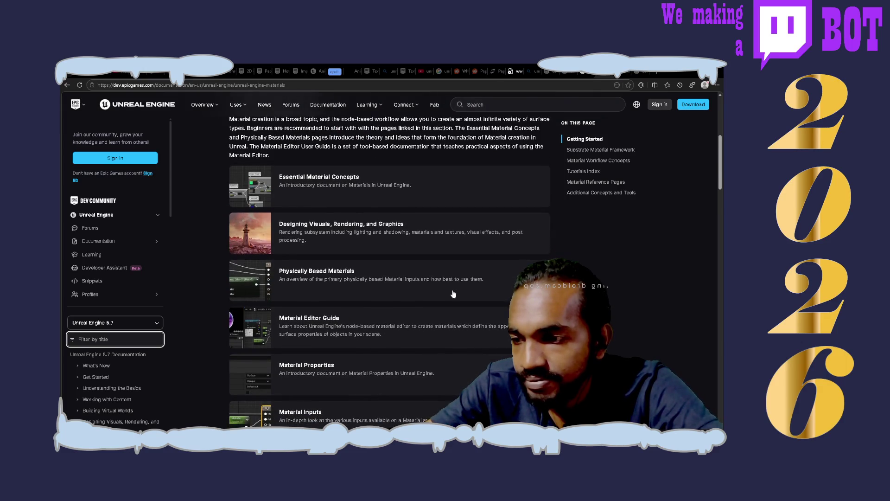
scroll(453, 294, "down", 5)
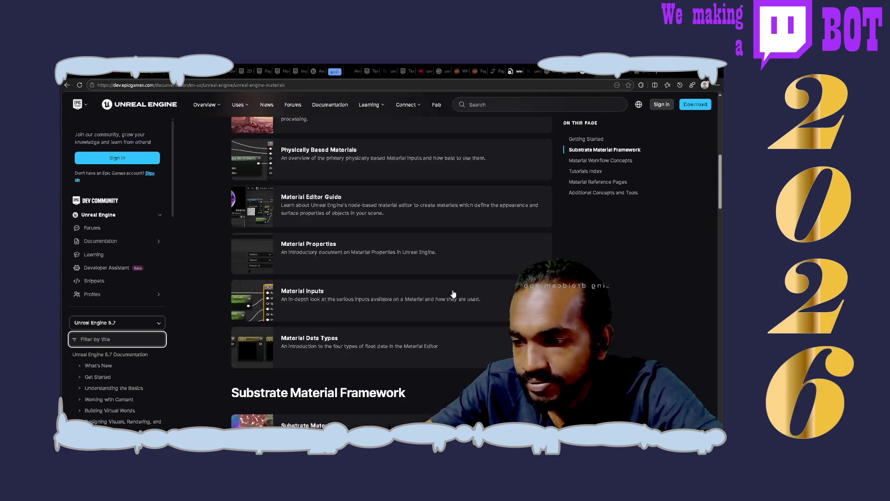
scroll(453, 293, "down", 3)
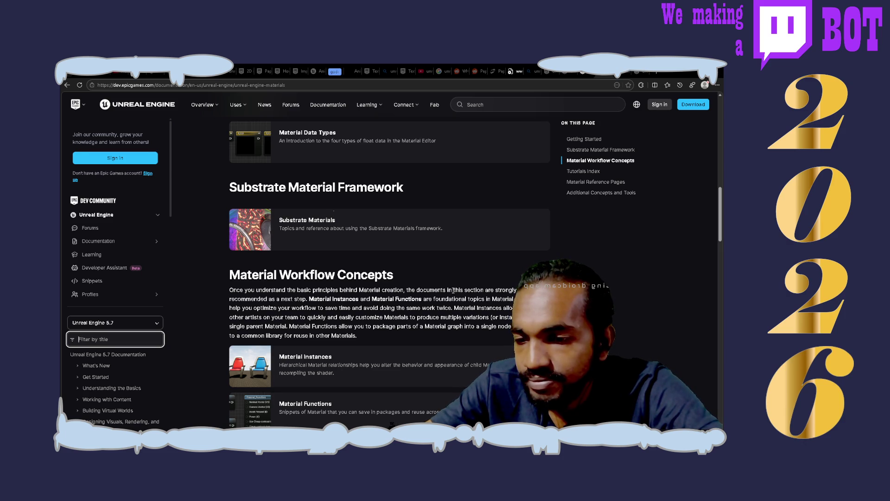
scroll(453, 291, "down", 3)
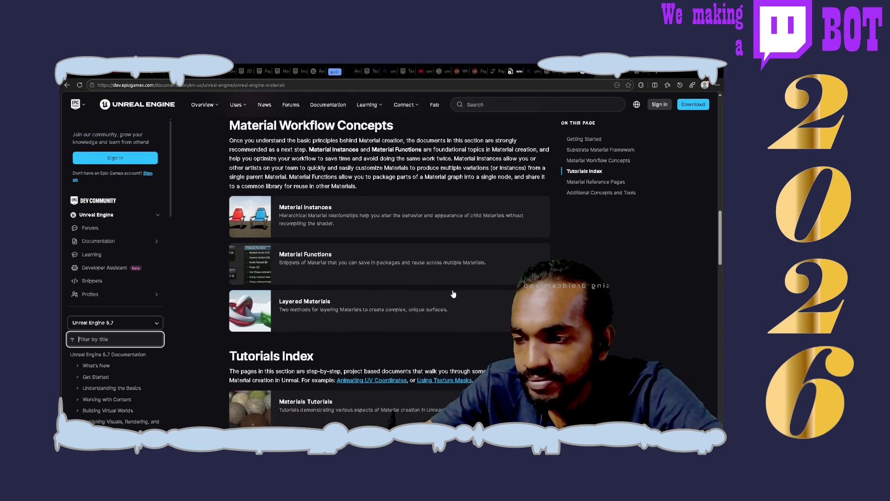
scroll(453, 294, "down", 2)
scroll(453, 292, "down", 2)
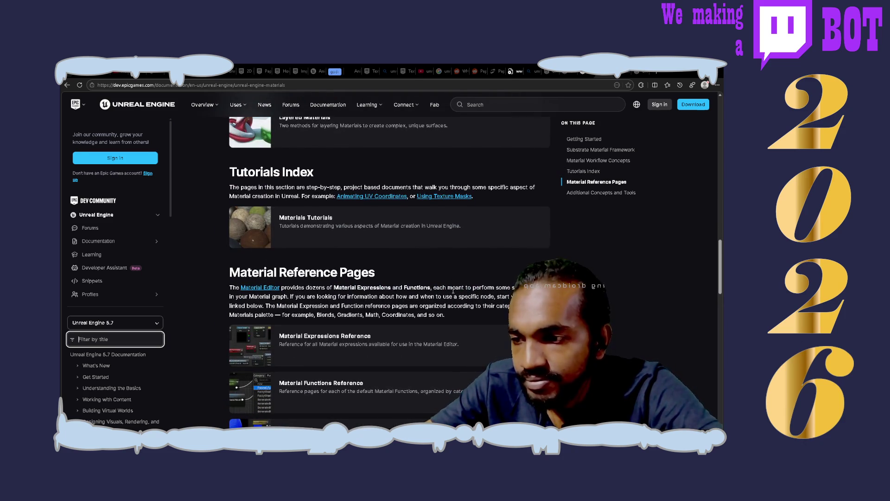
scroll(453, 291, "down", 3)
scroll(453, 291, "down", 5)
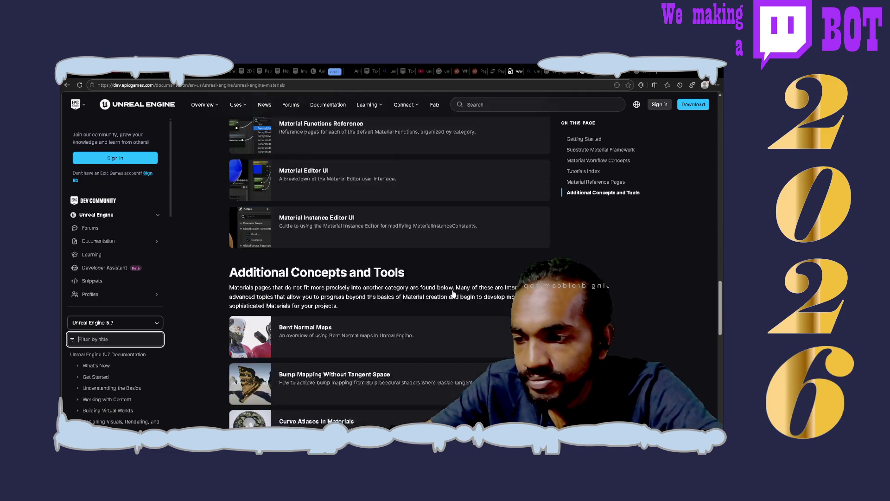
scroll(452, 294, "down", 3)
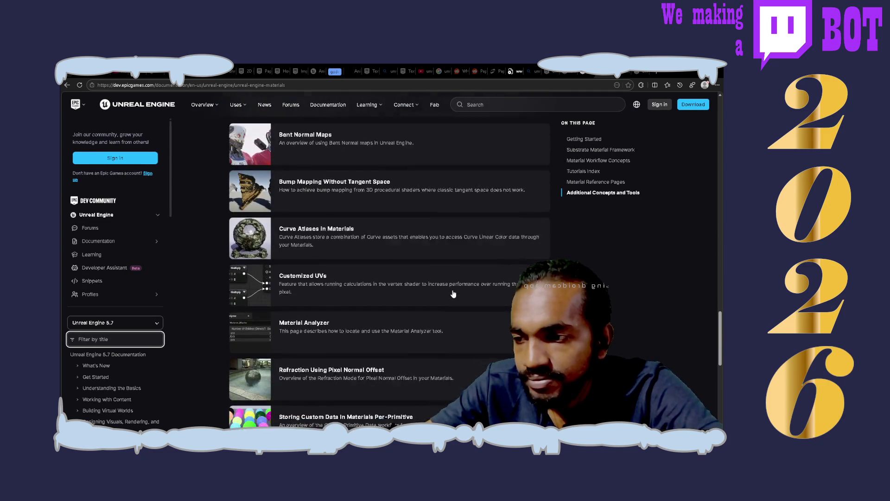
scroll(453, 294, "down", 3)
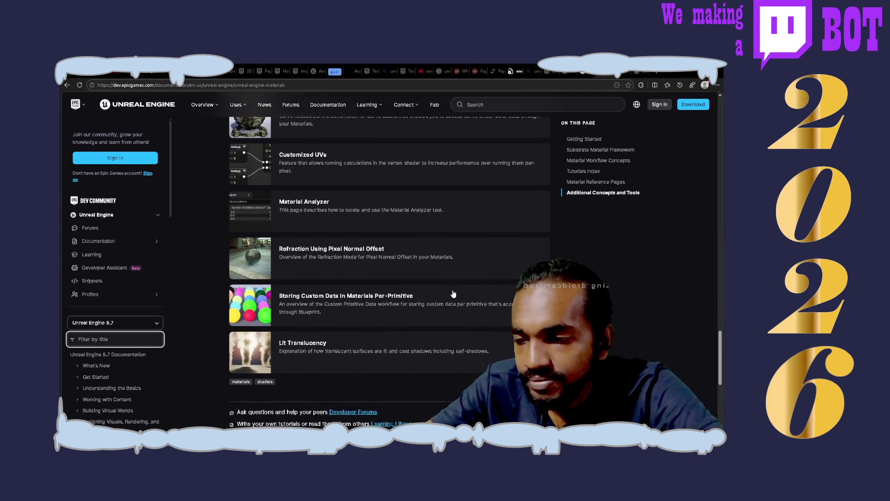
scroll(452, 294, "down", 2)
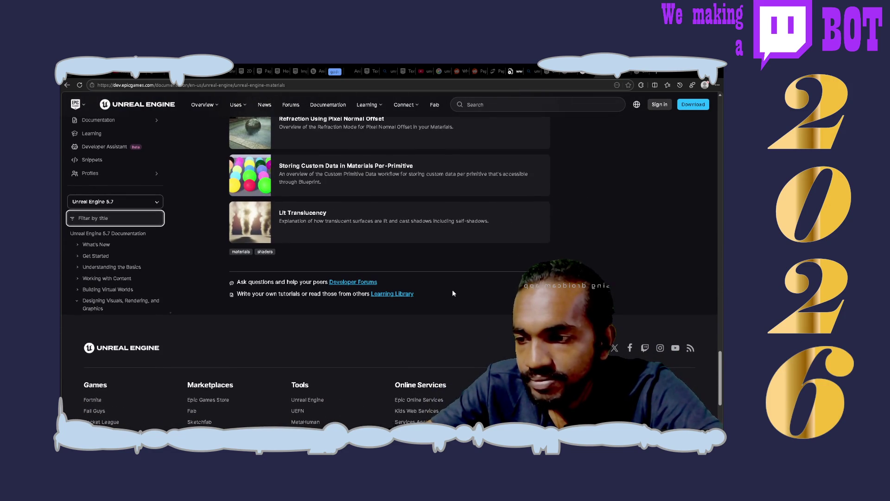
key("alt+Left")
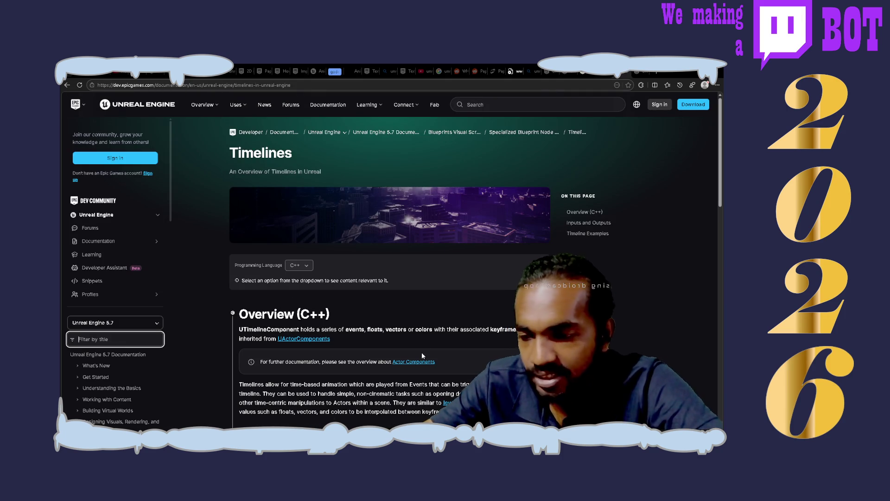
- Scroll the Timelines page down toward its C++ Inputs and Outputs section
scroll(422, 355, "down", 3)
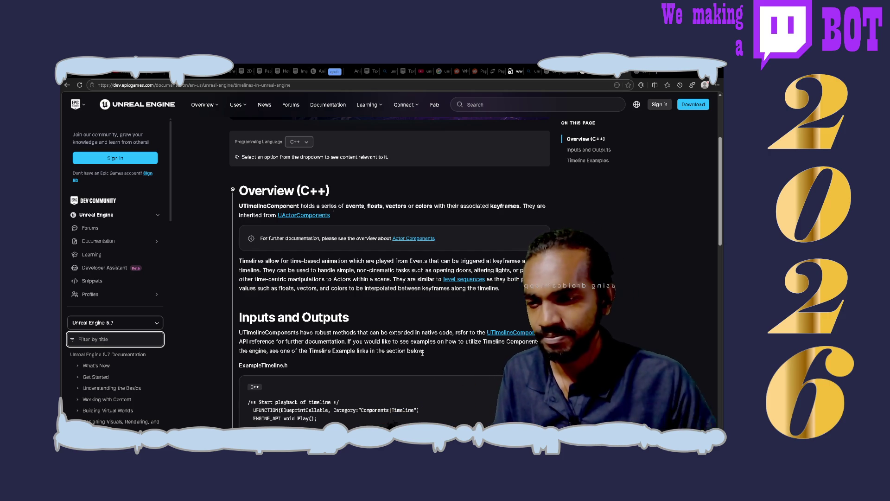
key("alt+Tab")
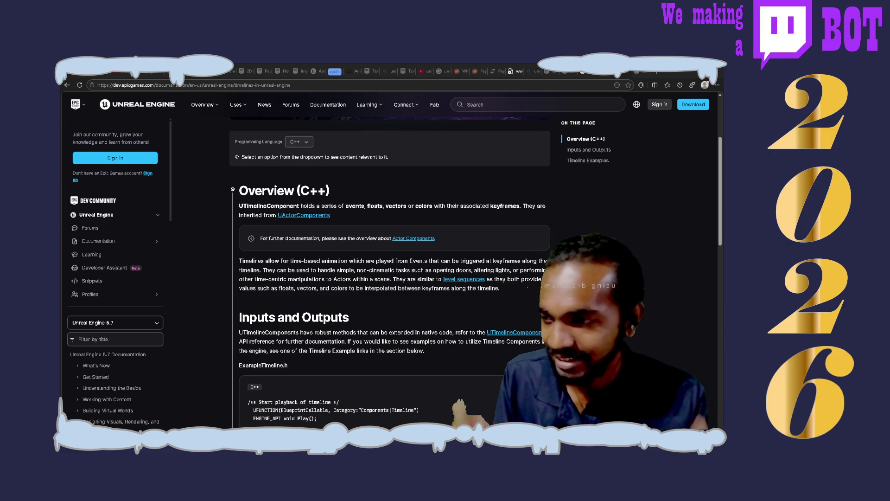
- Return from the Timelines page to the Materials page at its Lit Translucency entry and footer
left_click(115, 338)
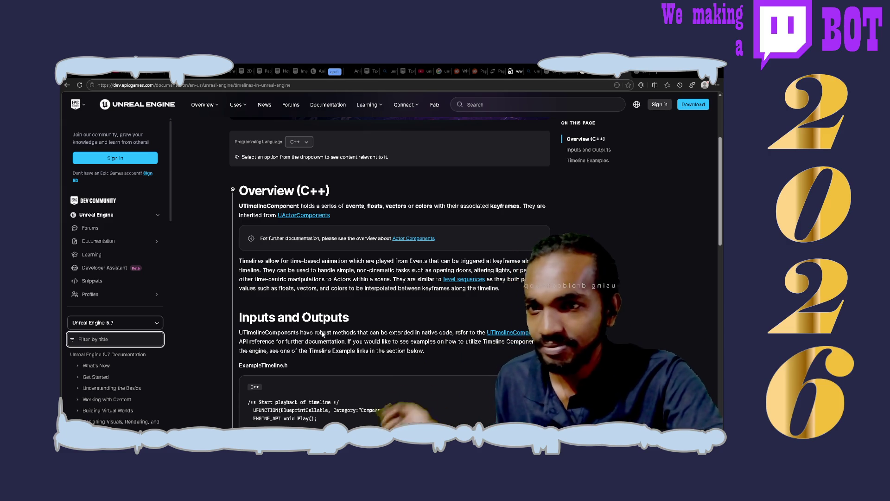
key("alt+Tab")
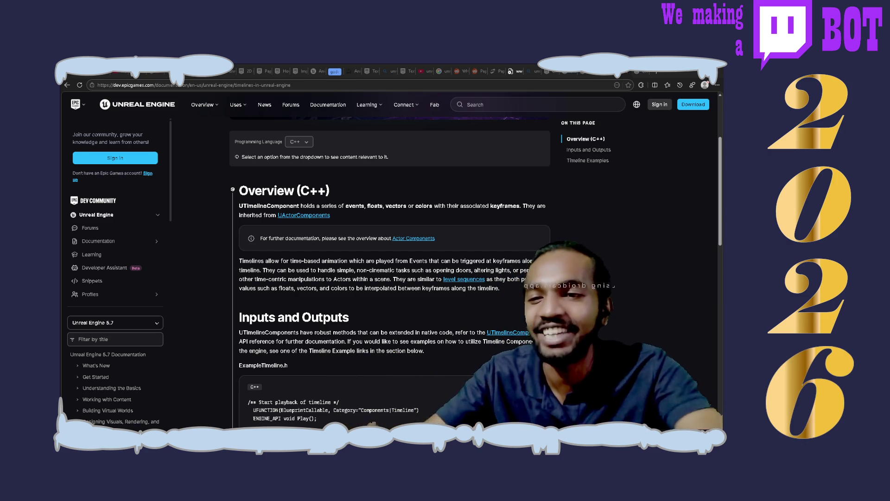
left_click(115, 339)
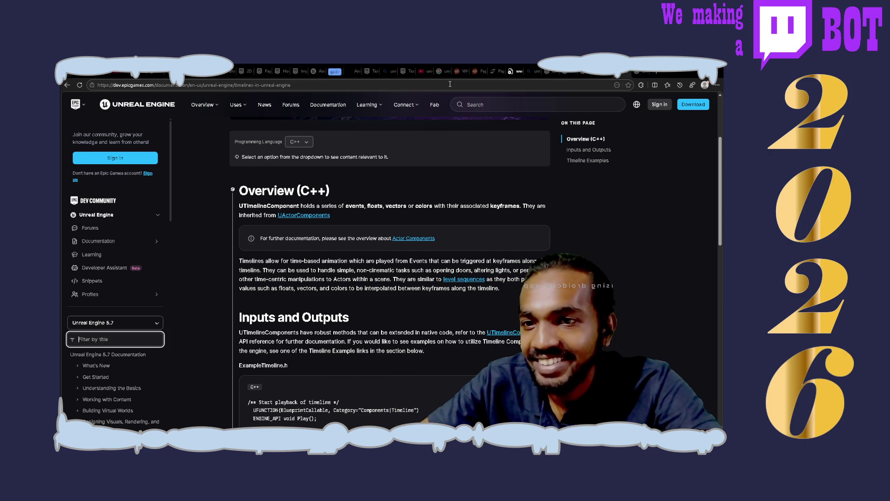
key("alt+Left")
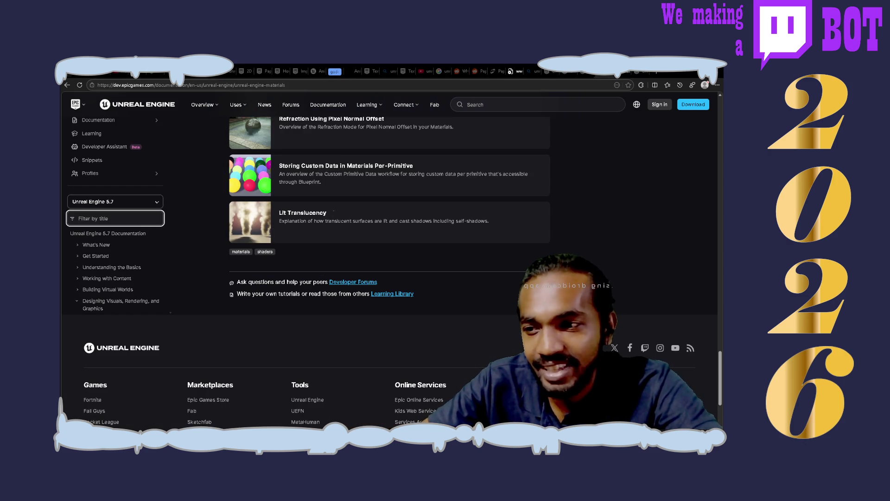
scroll(576, 215, "up", 10)
scroll(576, 216, "up", 15)
scroll(577, 216, "up", 7)
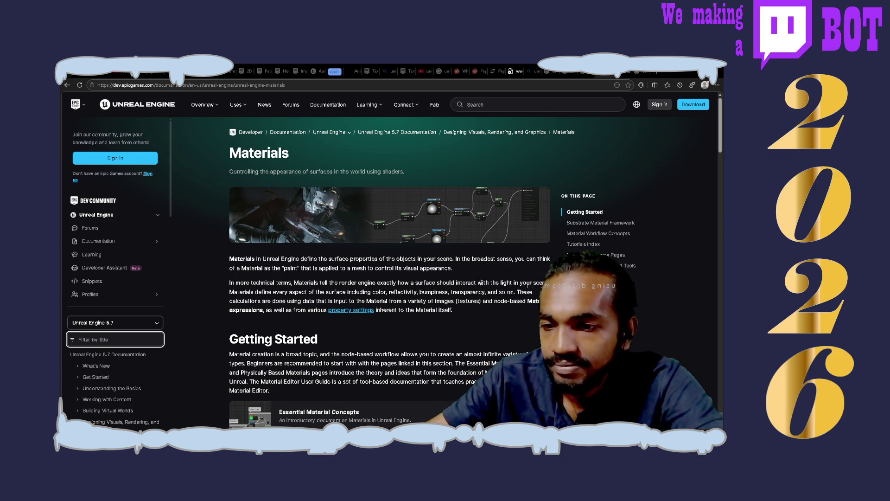
scroll(509, 275, "down", 1)
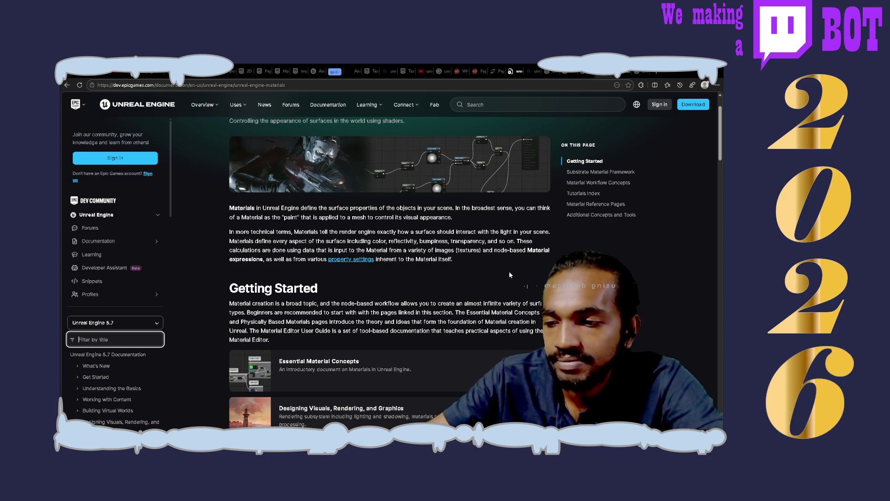
scroll(509, 274, "down", 1)
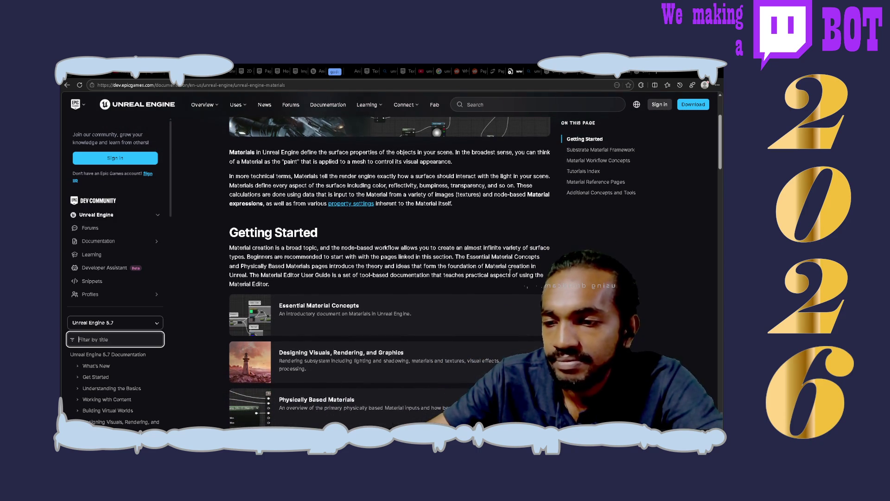
scroll(424, 300, "down", 1)
scroll(425, 299, "down", 2)
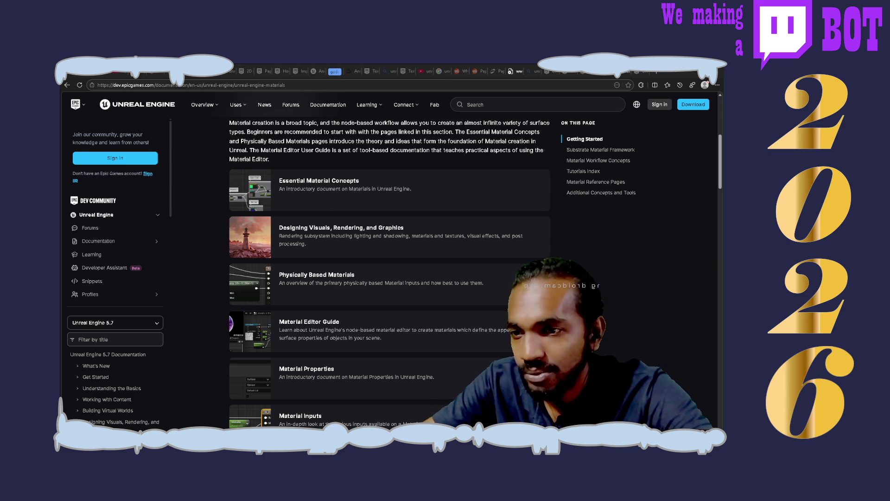
key("alt+Tab")
key("alt+Tab")
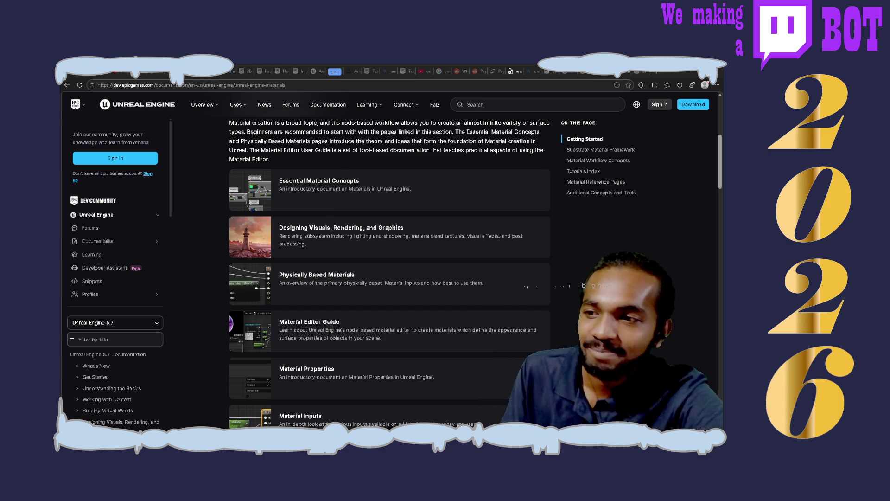
left_click(115, 339)
key("alt+Tab")
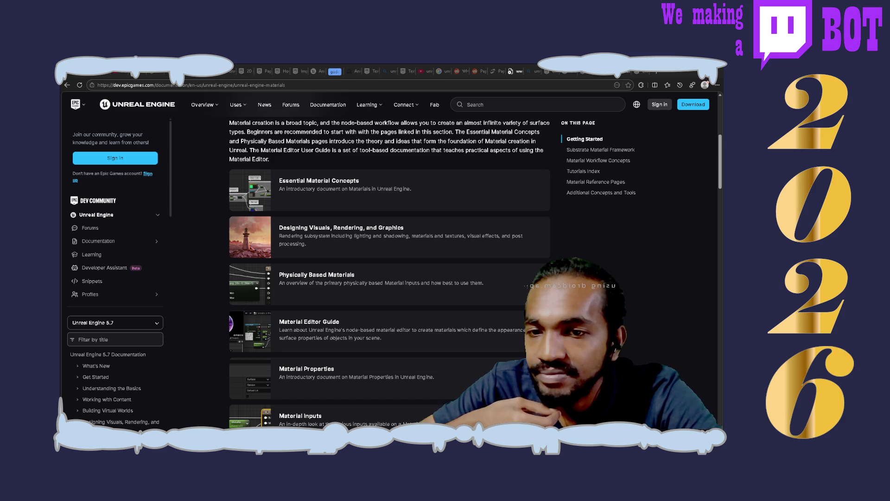
left_click(116, 340)
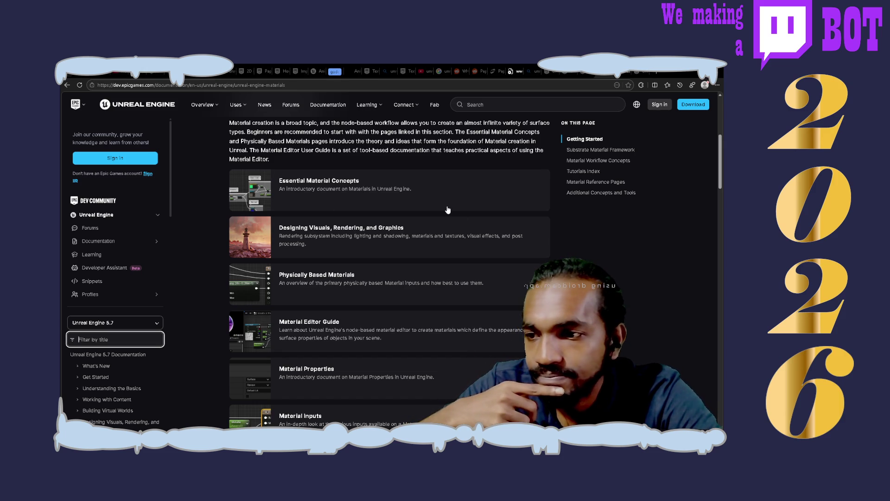
- Scroll Materials to Substrate Material Framework and Material Workflow Concepts, then return to Timelines
scroll(448, 210, "down", 2)
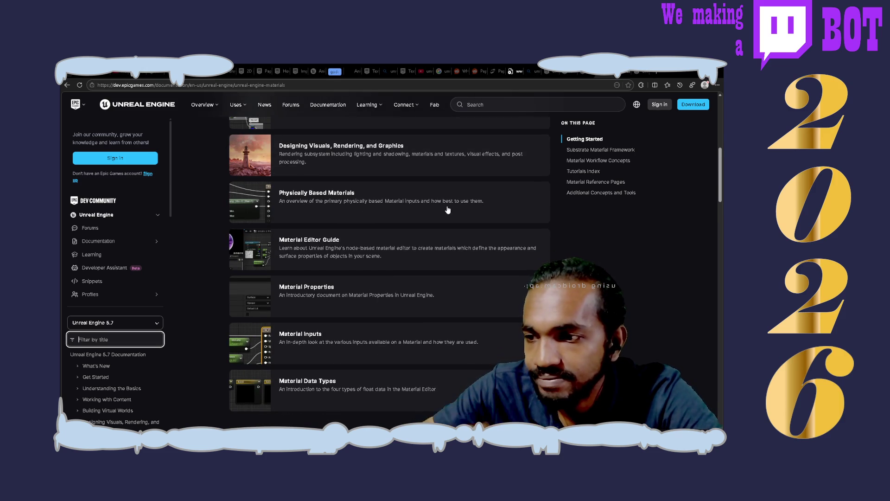
scroll(447, 210, "down", 4)
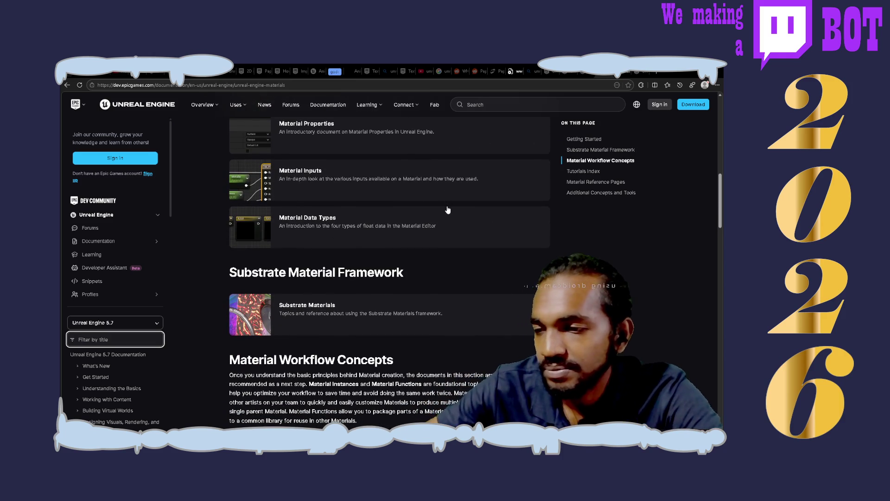
scroll(448, 210, "down", 3)
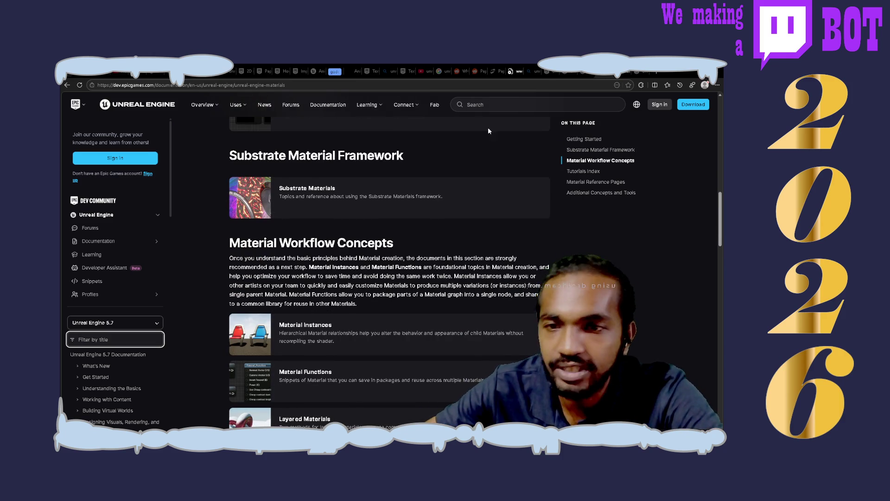
key("alt+Left")
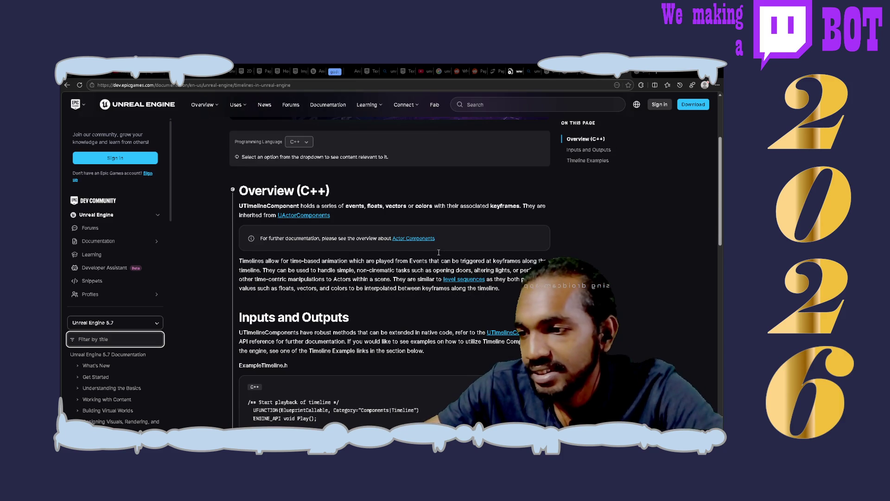
scroll(396, 243, "up", 3)
scroll(397, 244, "down", 2)
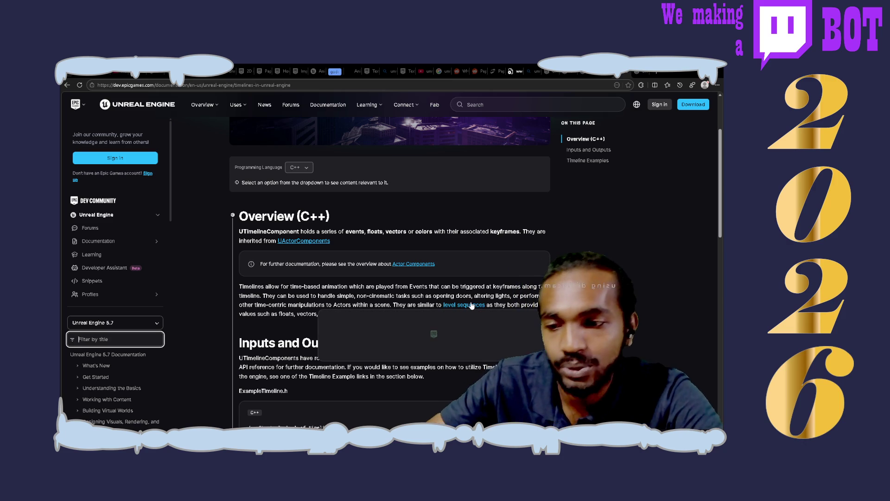
left_click(523, 283)
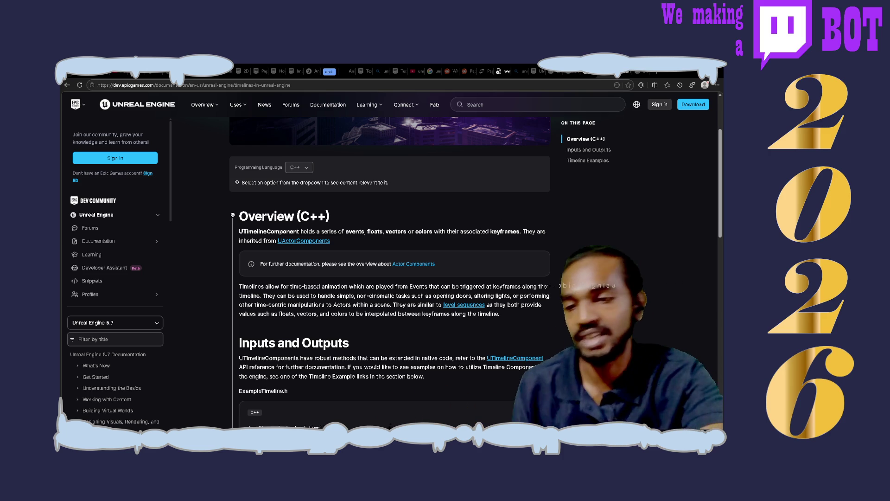
scroll(596, 265, "down", 4)
scroll(595, 266, "down", 5)
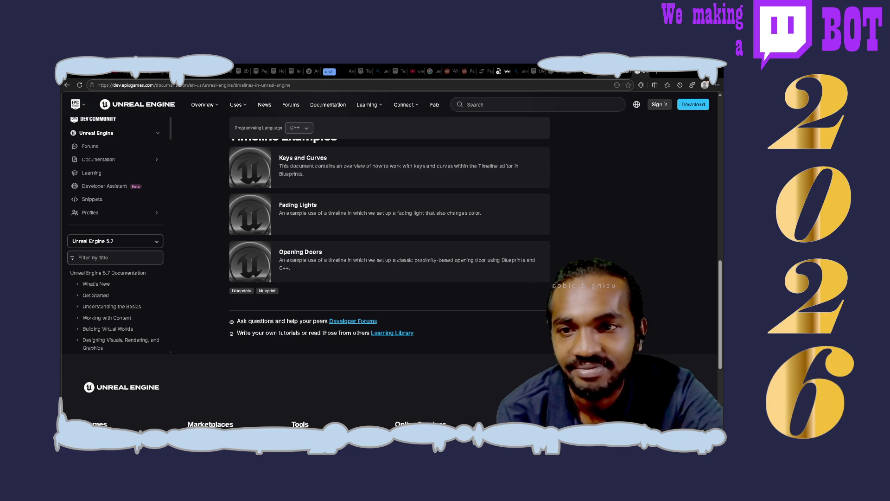
- Switch to the Sequencer Overview tab and read down to the Sequencer Creation section
left_click(546, 71)
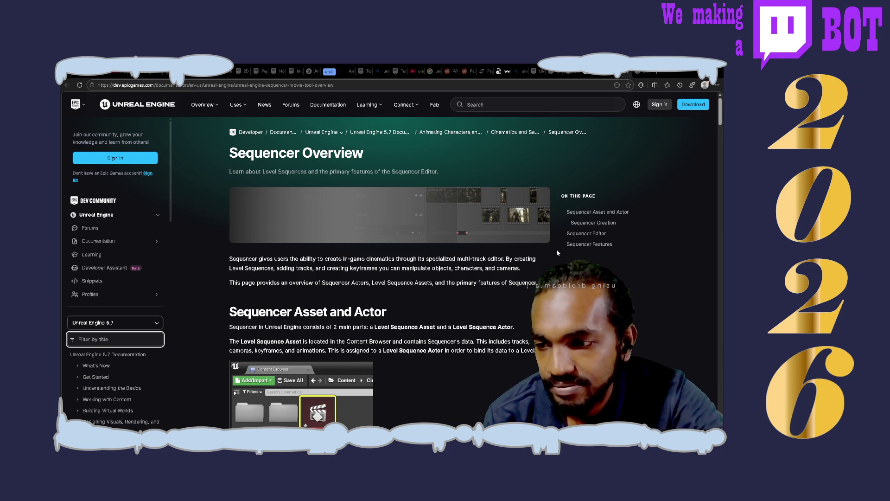
scroll(557, 251, "down", 2)
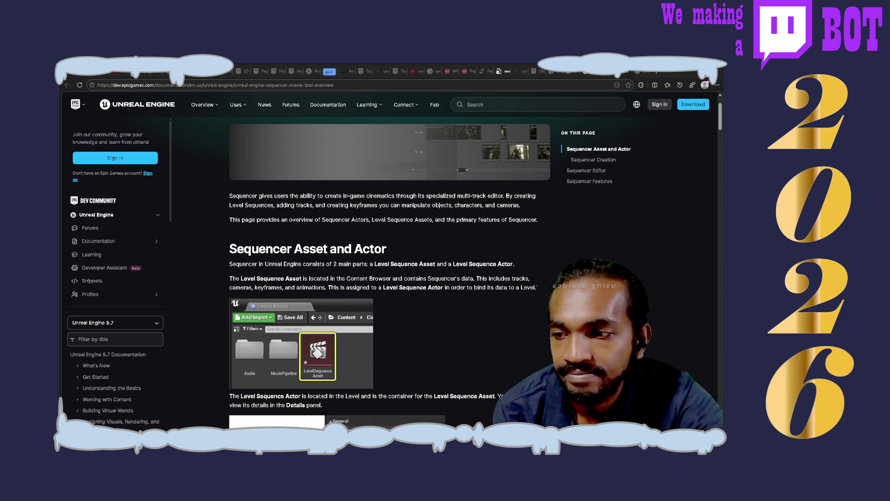
left_click(106, 339)
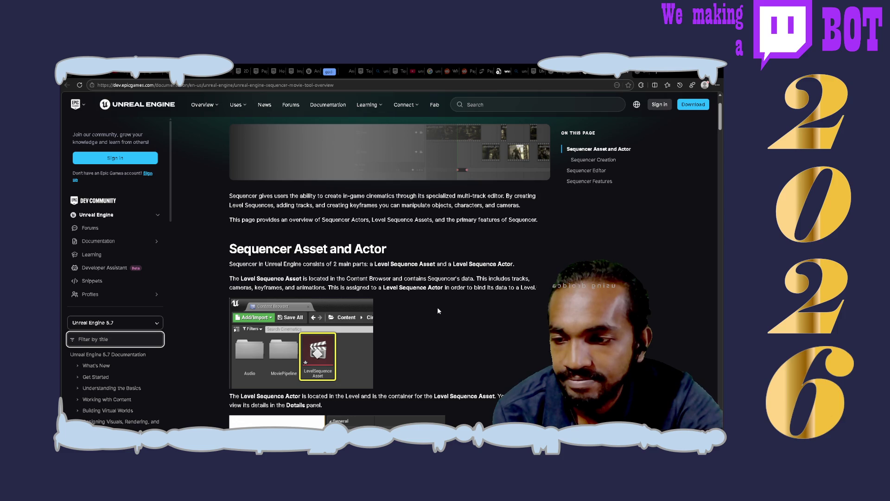
scroll(438, 309, "down", 3)
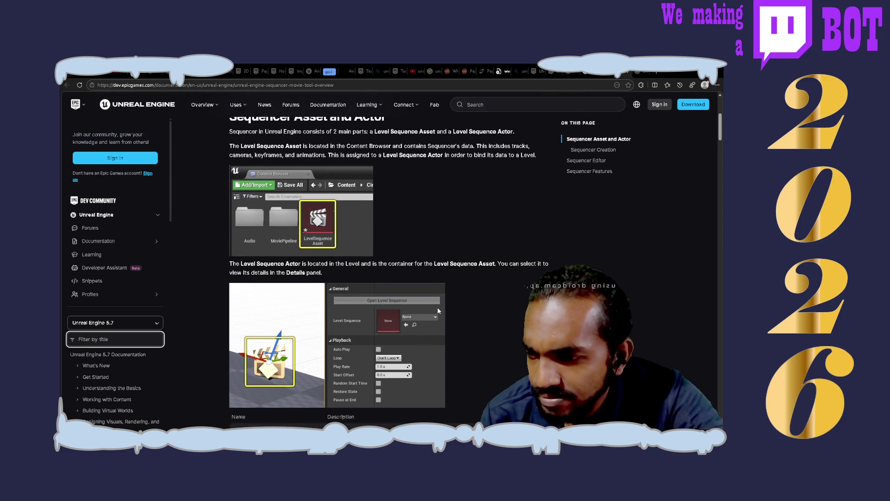
scroll(437, 307, "down", 3)
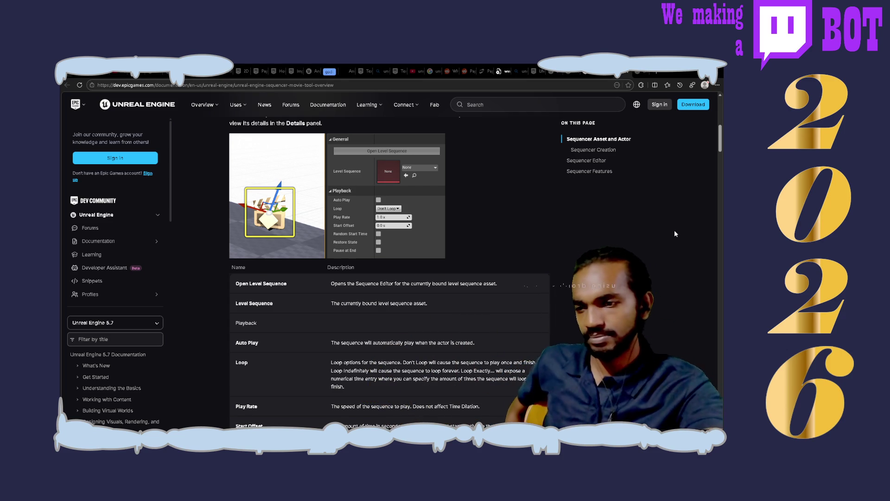
scroll(674, 233, "down", 8)
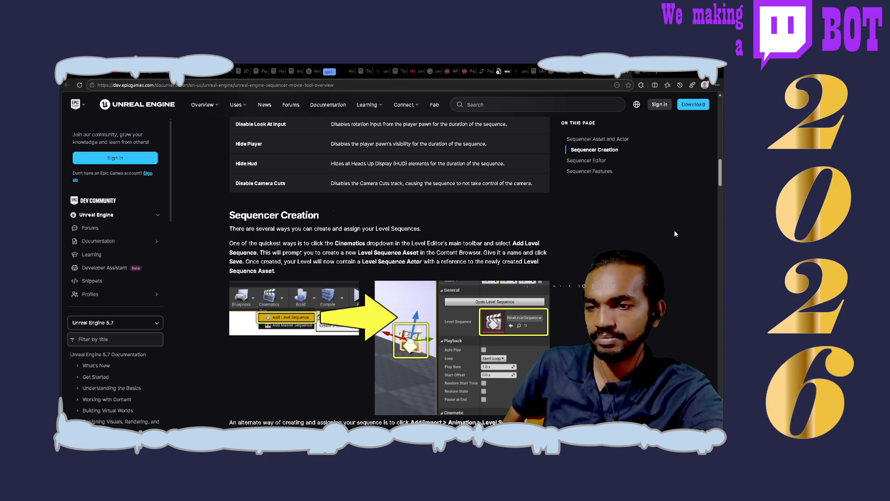
scroll(674, 232, "down", 5)
scroll(674, 233, "down", 1)
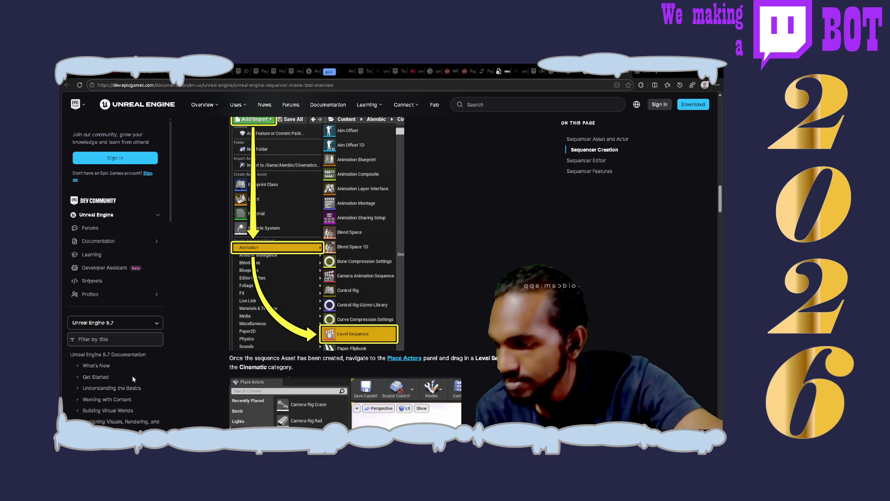
scroll(133, 379, "down", 10)
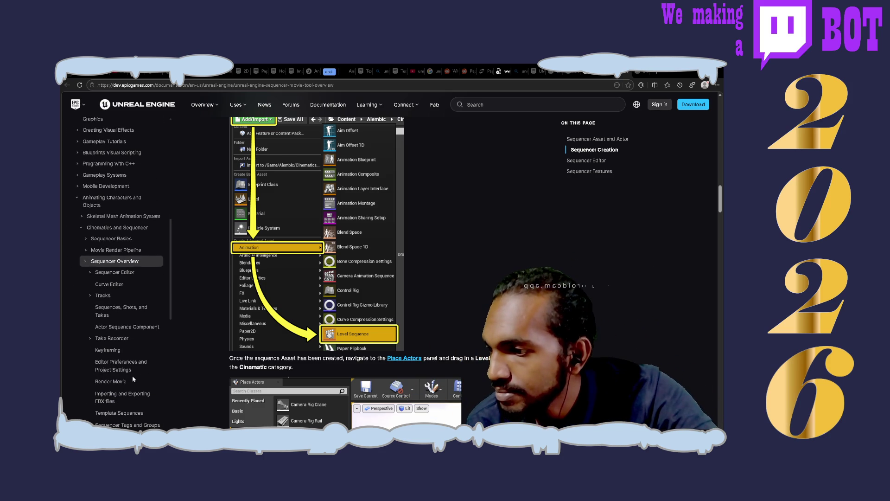
- Collapse Cinematics and Sequencer in the sidebar and open Animating Characters and Objects
scroll(124, 230, "up", 1)
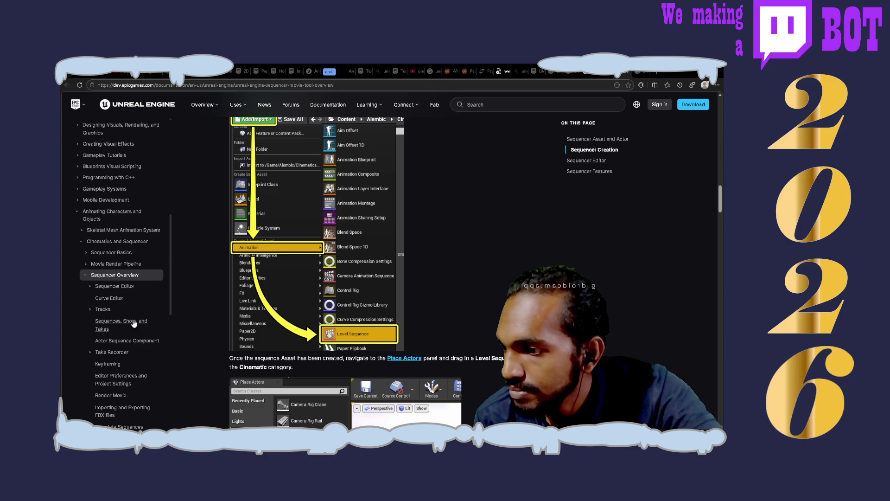
left_click(82, 242)
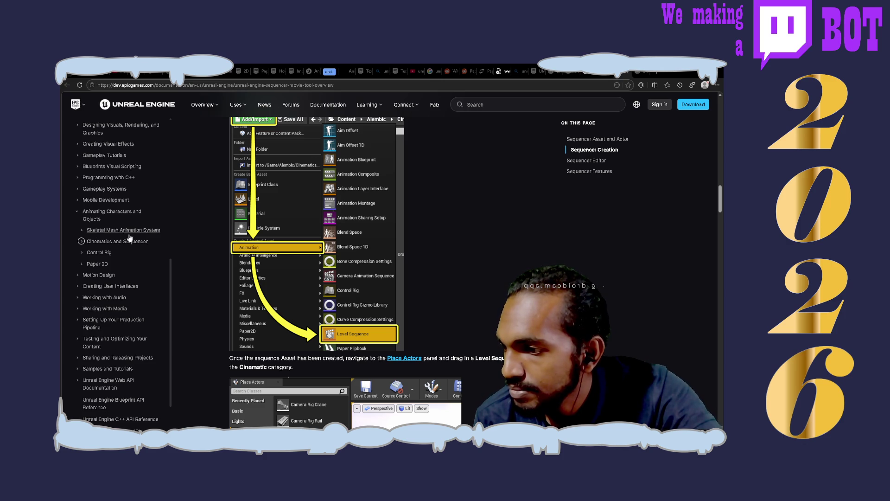
left_click(105, 216)
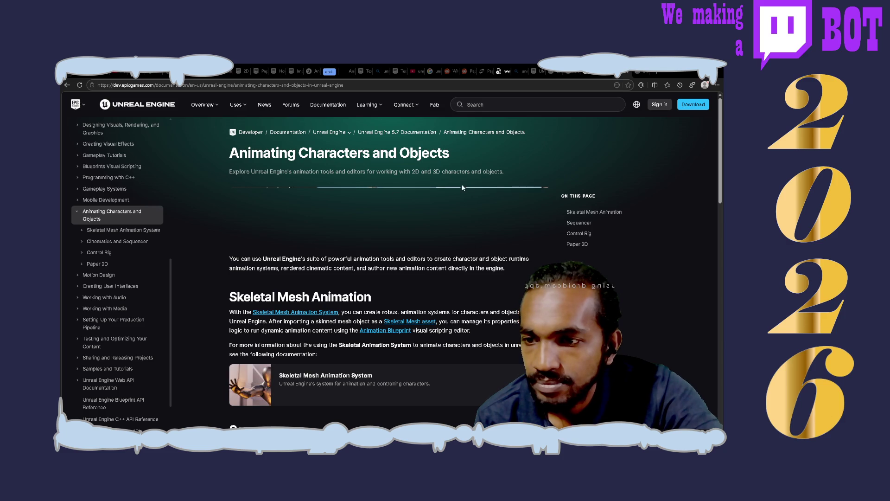
- Scroll up and down through the opening sections of the Animating Characters and Objects page
scroll(480, 304, "down", 6)
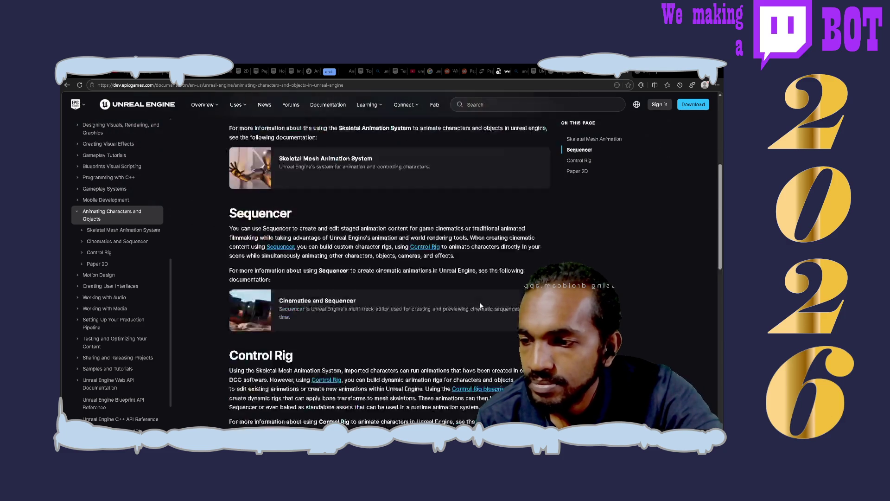
scroll(479, 305, "up", 6)
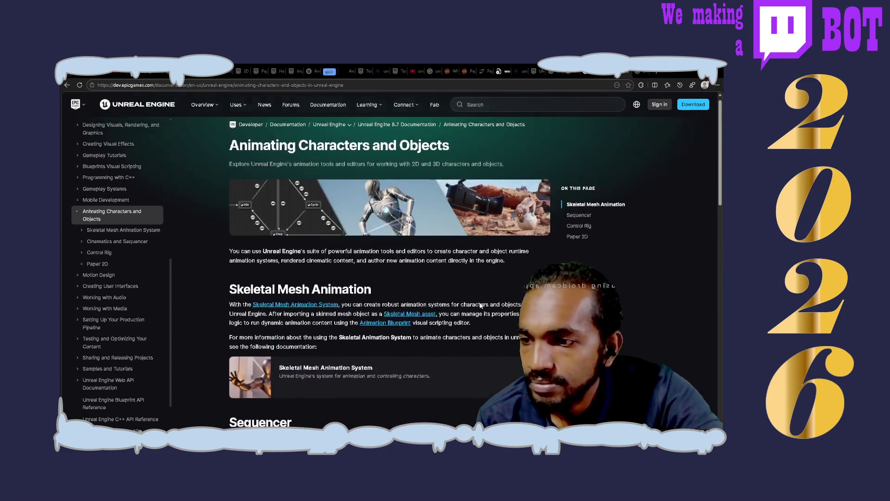
scroll(479, 304, "down", 3)
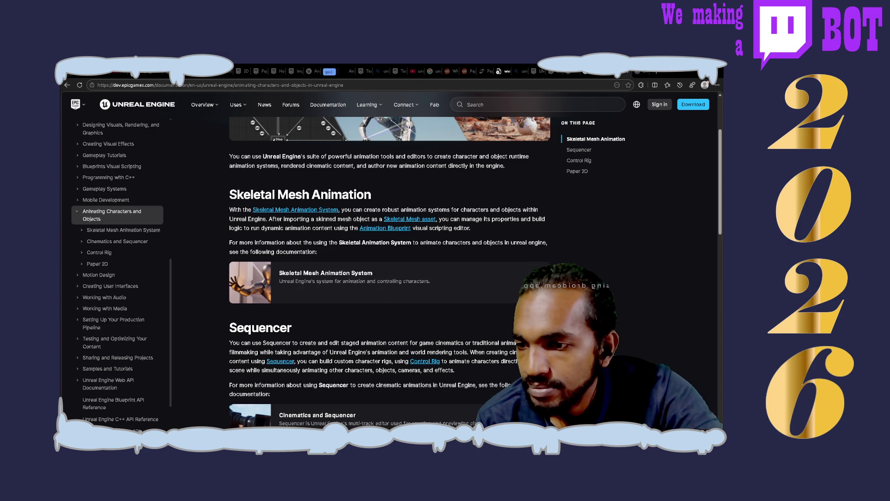
scroll(508, 330, "down", 3)
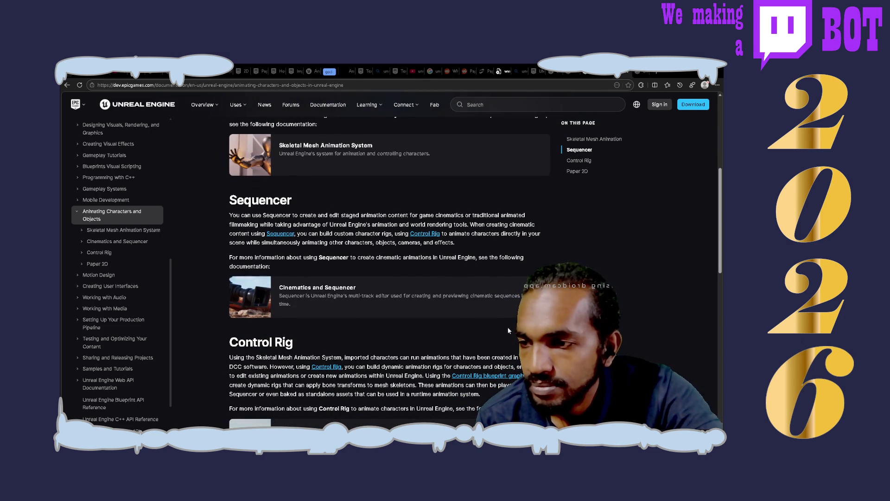
scroll(419, 184, "up", 1)
scroll(420, 188, "up", 3)
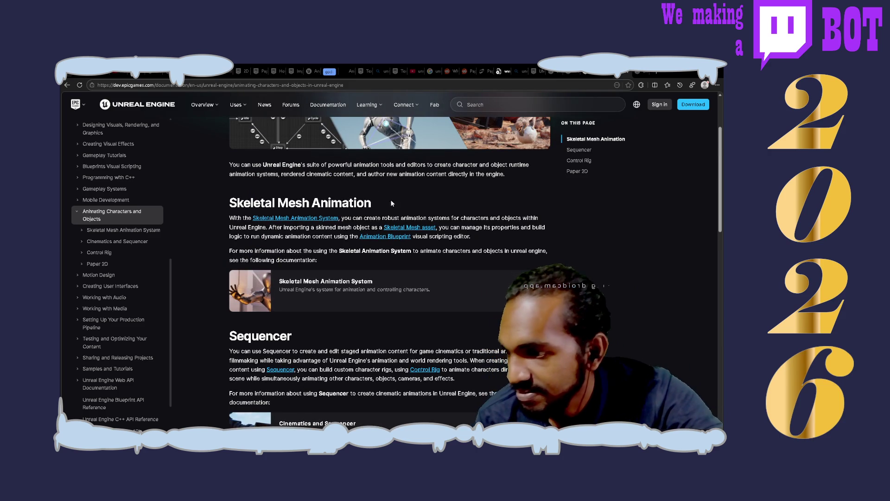
scroll(447, 320, "down", 2)
scroll(447, 320, "down", 1)
scroll(385, 272, "up", 3)
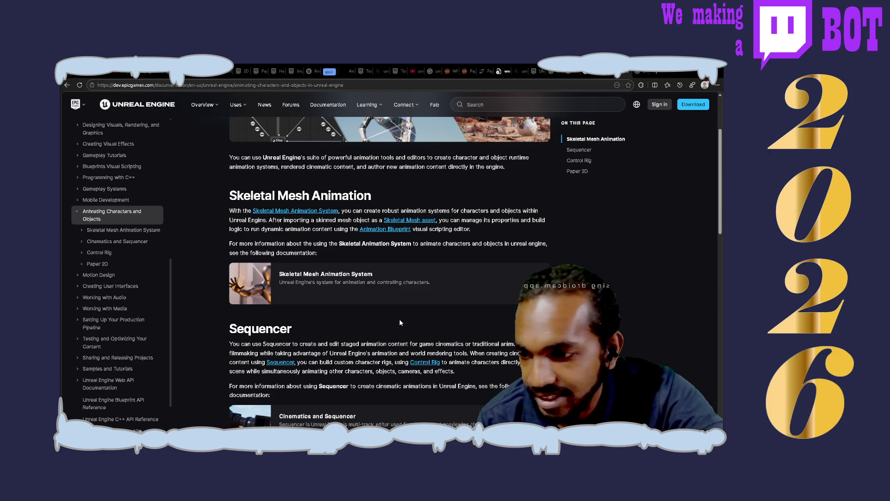
scroll(399, 318, "down", 1)
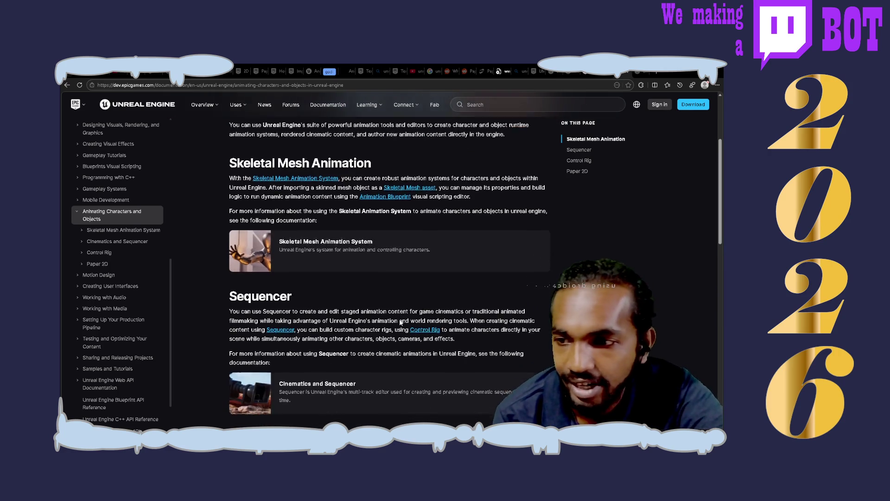
scroll(400, 322, "down", 1)
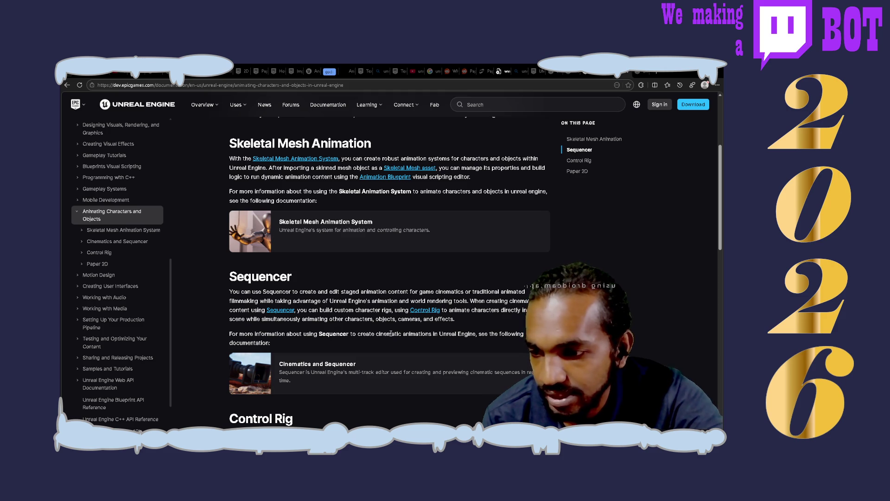
- Bring Control Rig and Paper 2D into view, then go back to the Sequencer Overview page
scroll(390, 333, "down", 4)
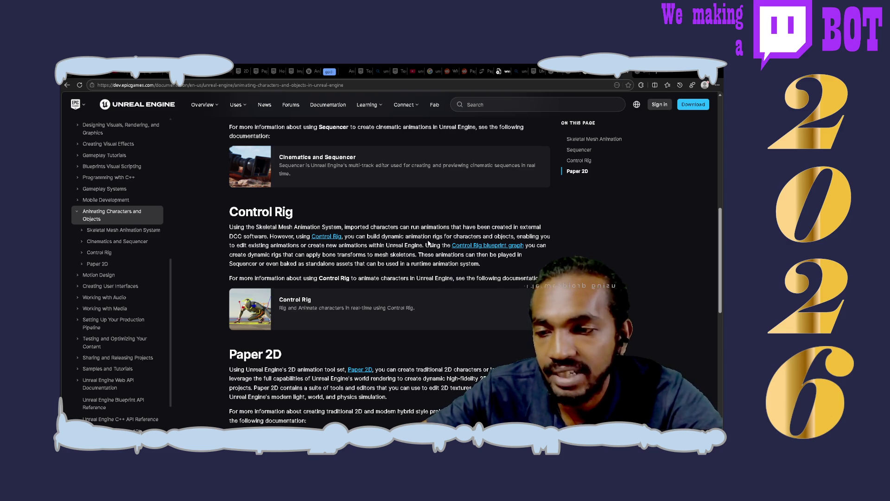
mouse_move(483, 247)
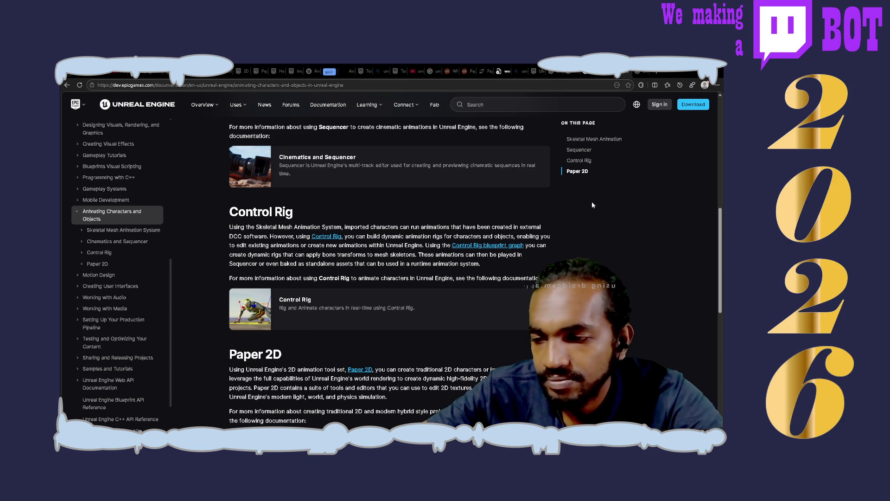
scroll(425, 203, "down", 3)
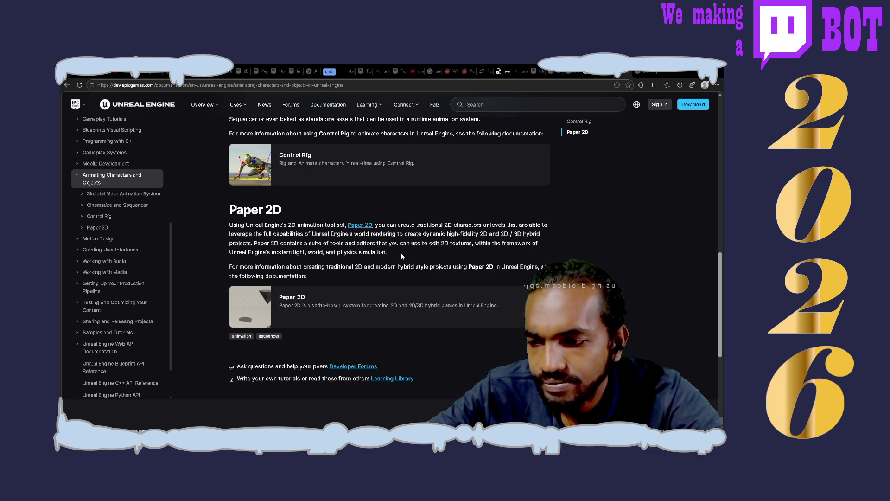
scroll(401, 254, "up", 1)
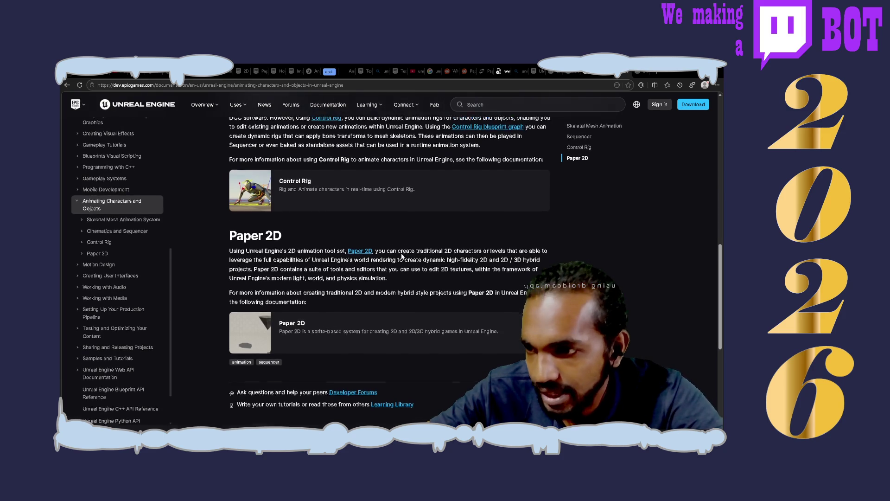
scroll(402, 253, "up", 3)
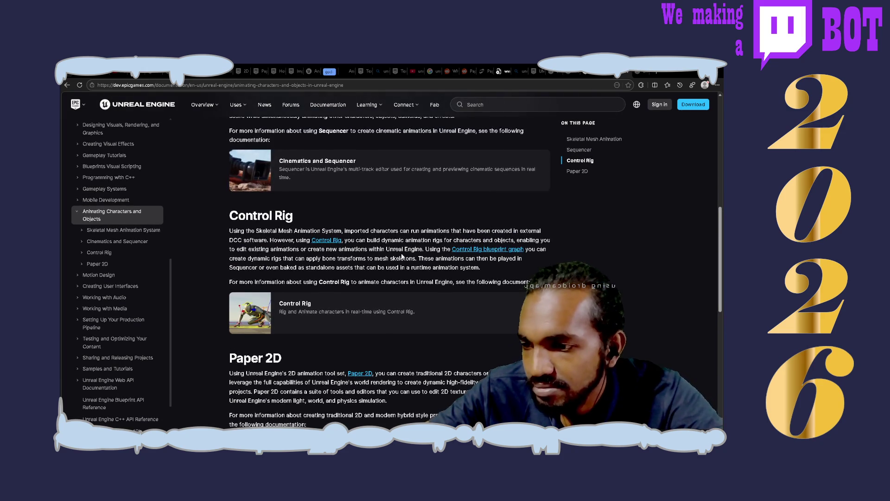
scroll(401, 255, "up", 3)
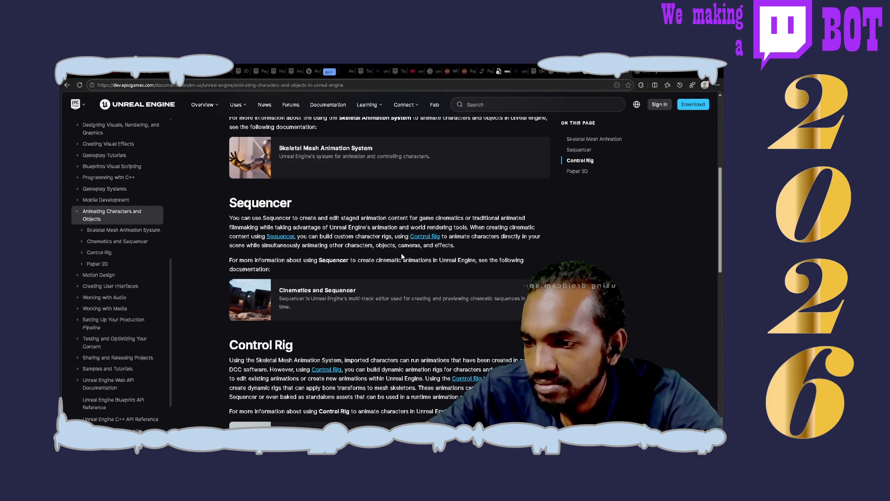
scroll(401, 256, "down", 5)
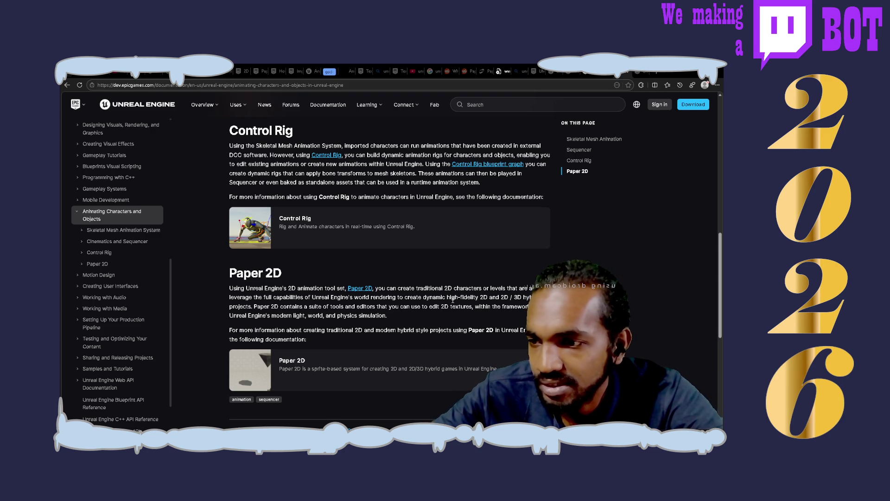
key("alt+Left")
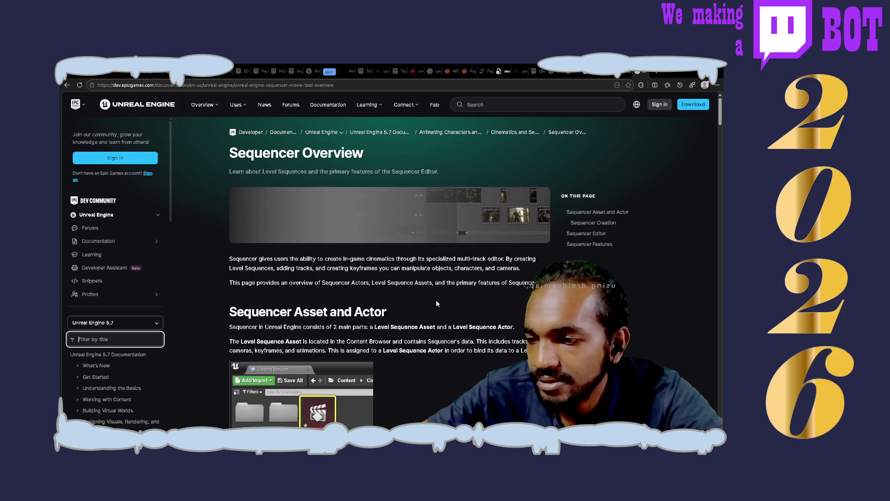
scroll(437, 302, "down", 4)
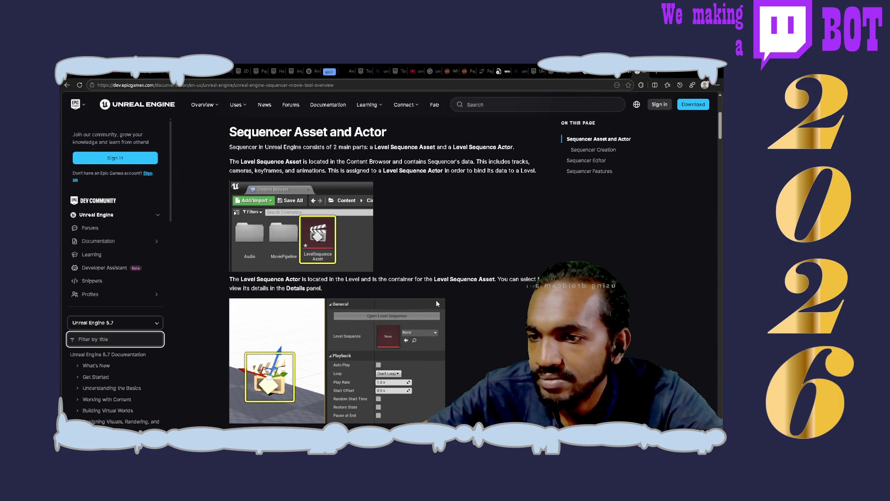
scroll(437, 301, "down", 3)
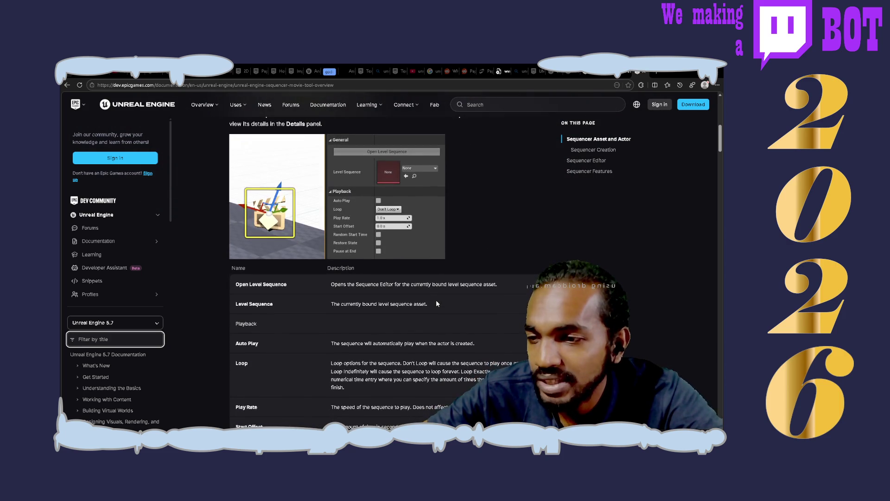
scroll(435, 304, "down", 8)
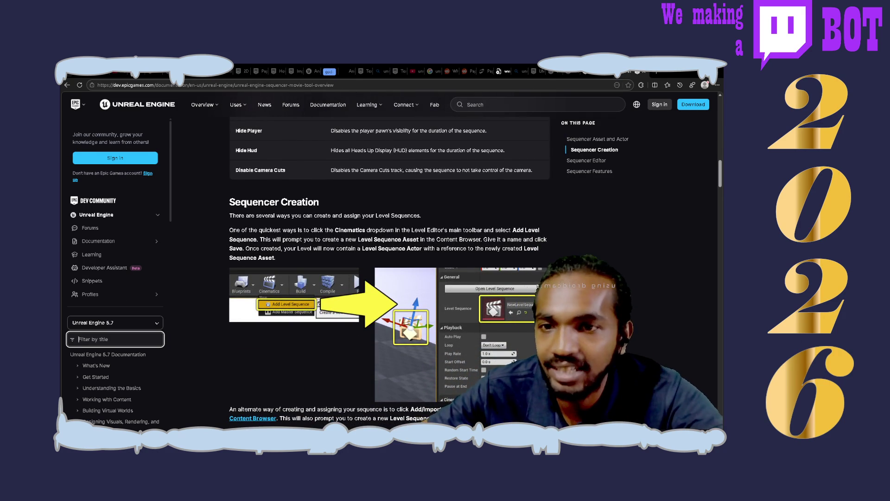
key("alt+Left")
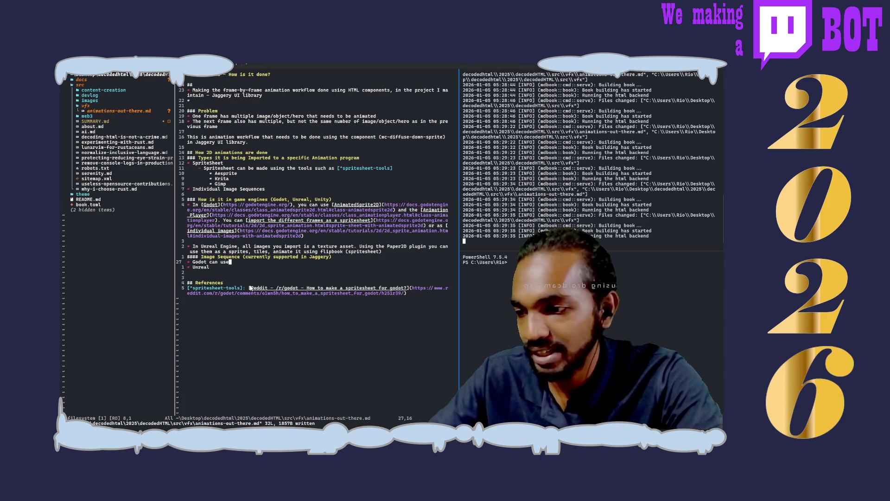
- Below the Unreal bullet, start the heading '### how is different DCC softwares export the animation'
left_click(222, 266)
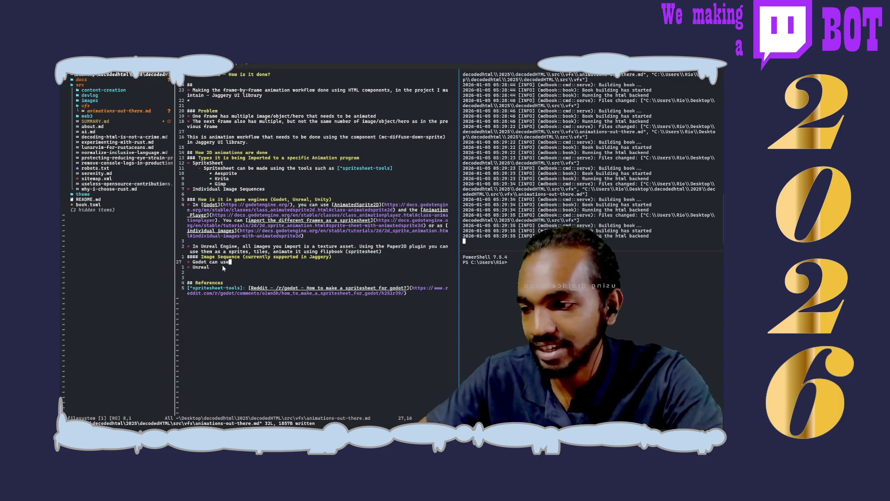
key("o")
key("Return")
key("Return")
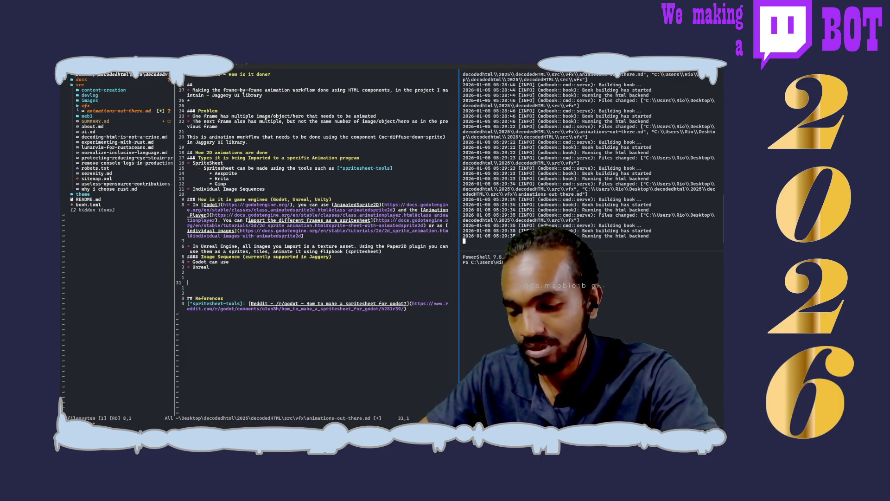
type("### ")
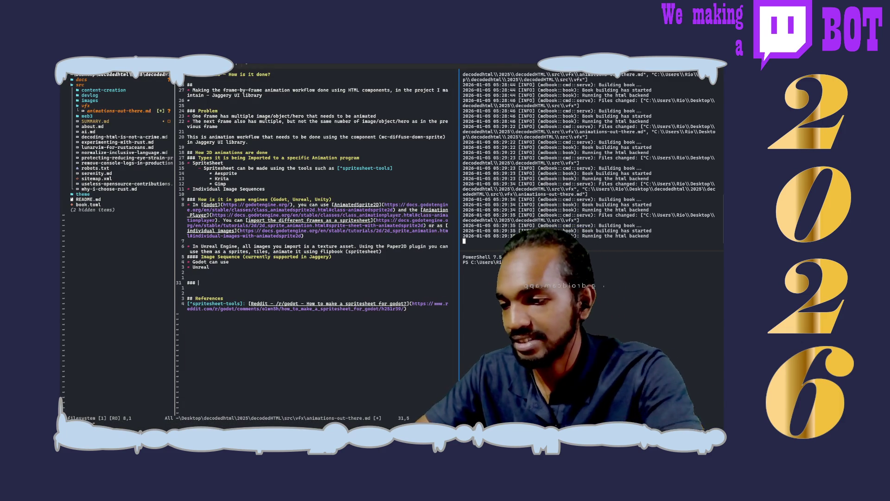
type("ho")
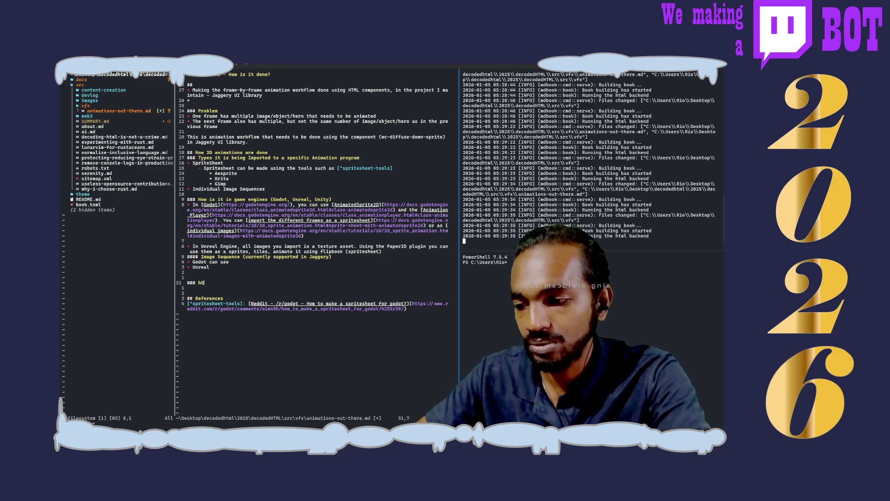
type("w is ")
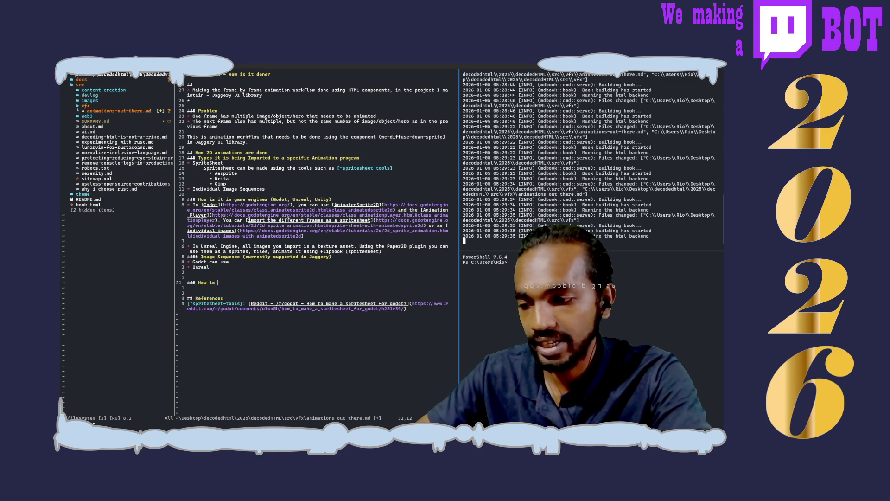
type("different DCC softwares export")
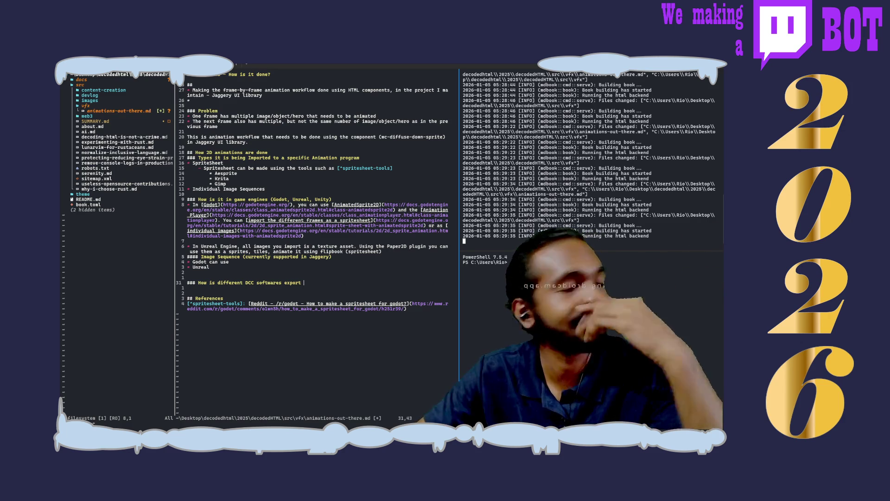
type("the animation")
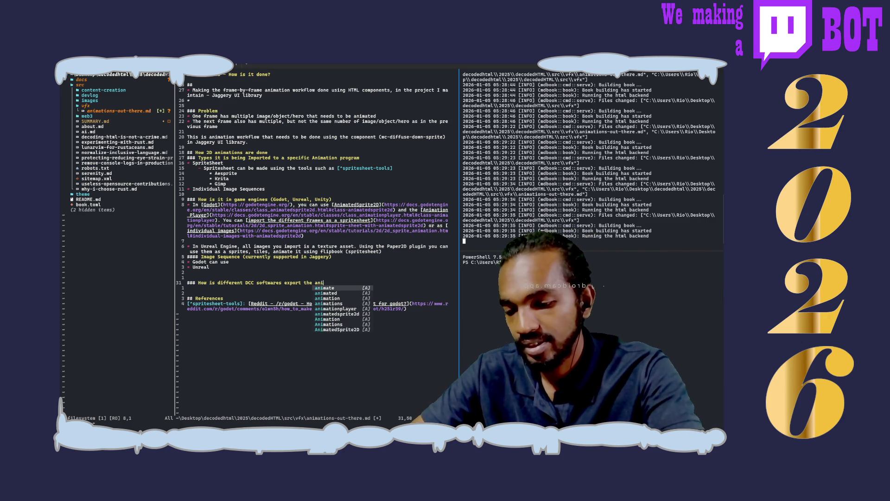
type("/")
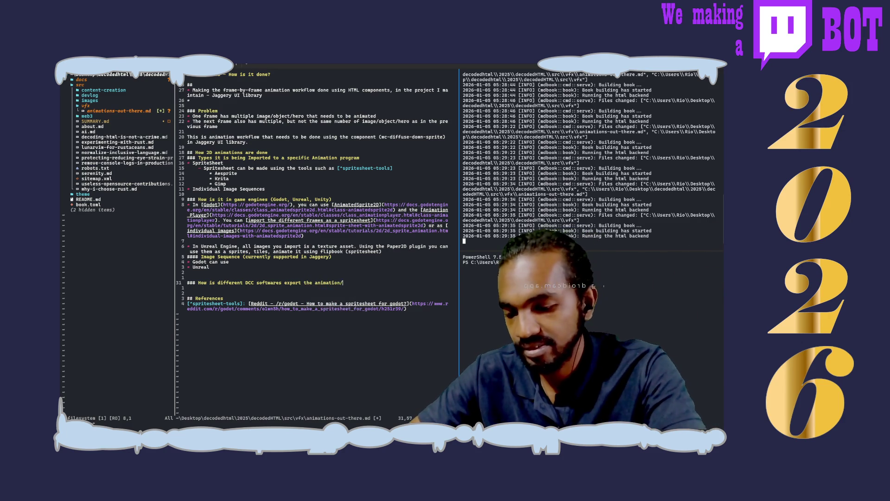
type("frame/")
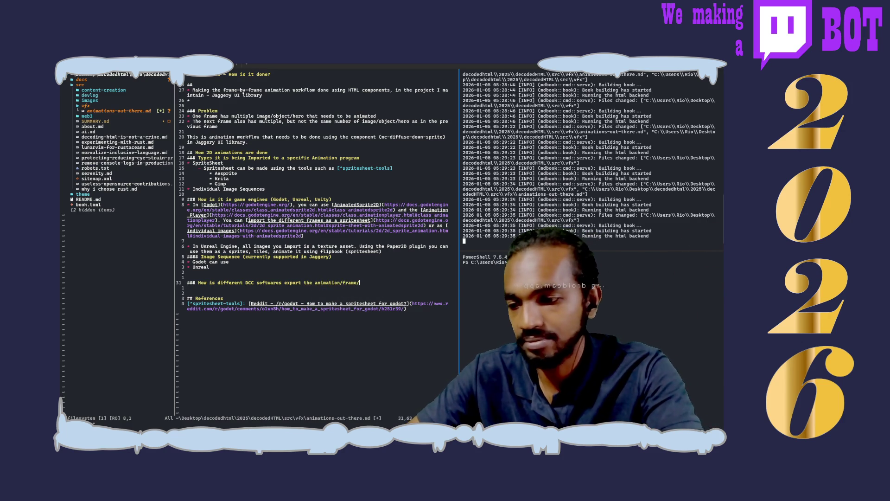
- Reword the heading's ending to 'the animation/frame(s)' and begin a new line below it
key("BackSpace")
key("BackSpace")
key("BackSpace")
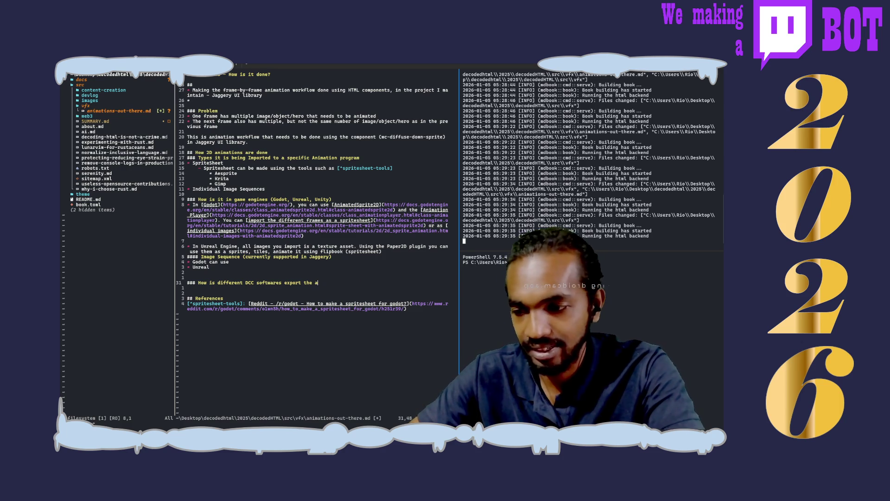
type("image")
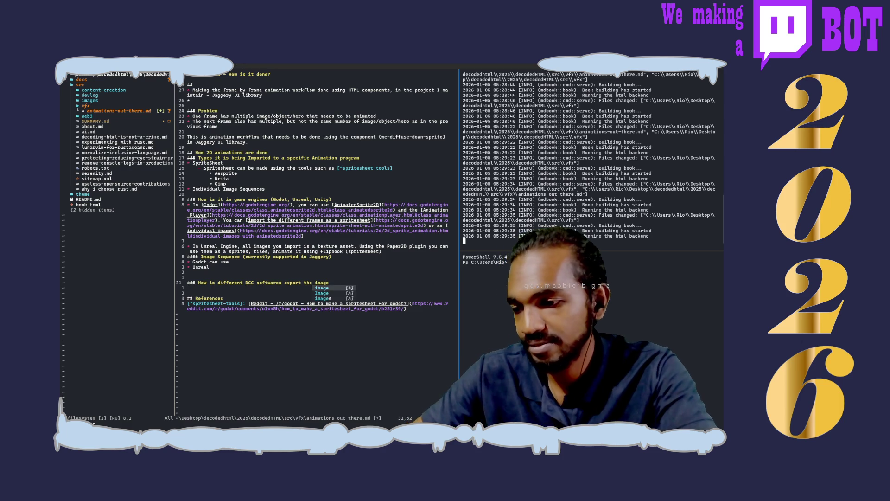
type("/frame/animation-effect")
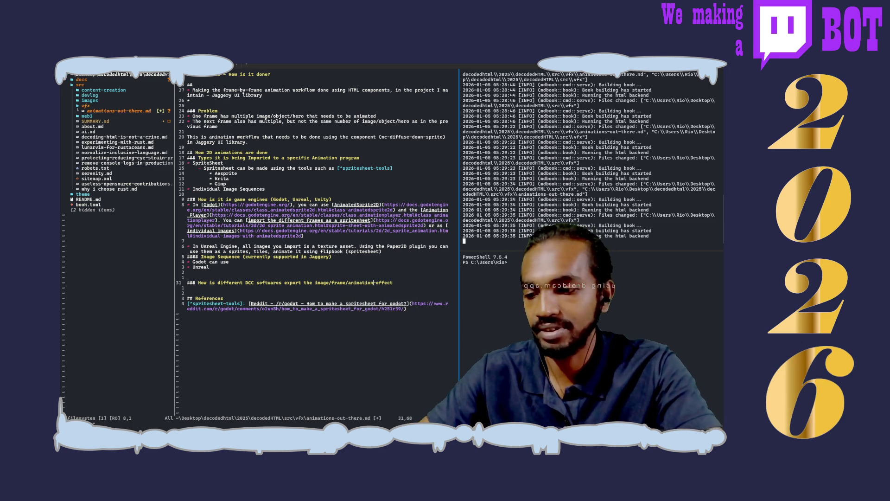
key("BackSpace")
key("BackSpace")
key("BackSpace")
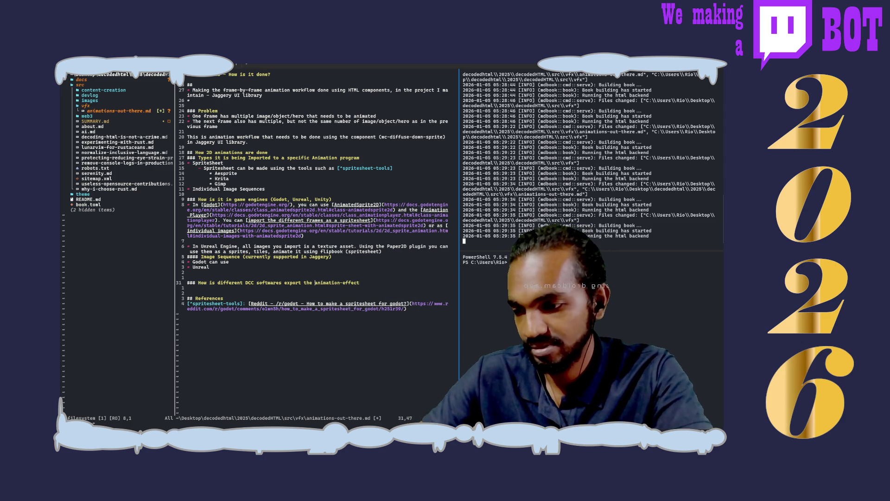
key("Right")
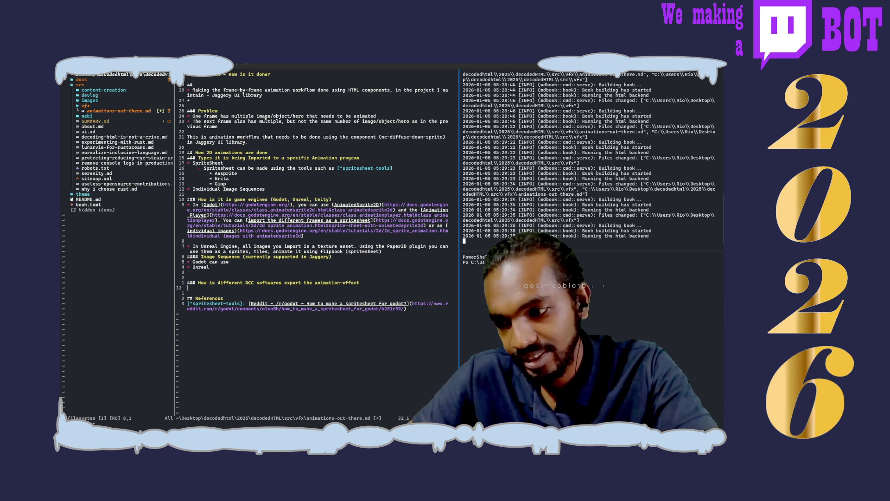
key("BackSpace")
key("Delete")
key("Delete")
key("Delete")
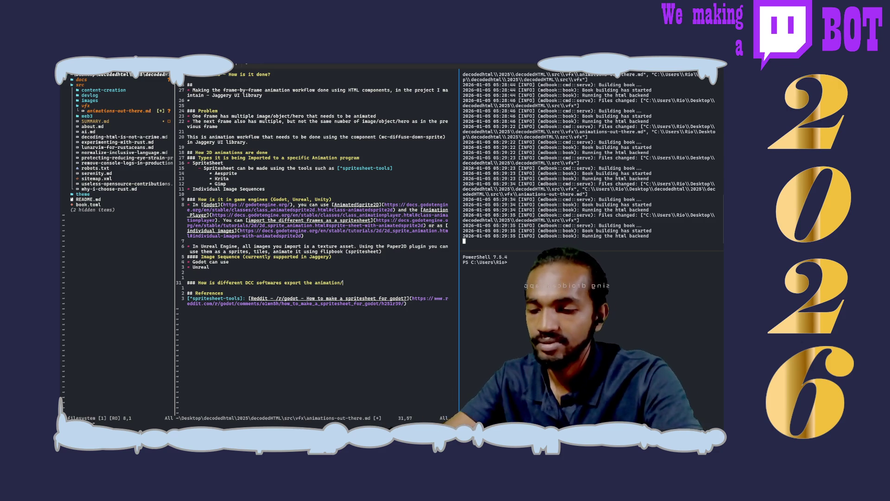
type("frame")
key("Escape")
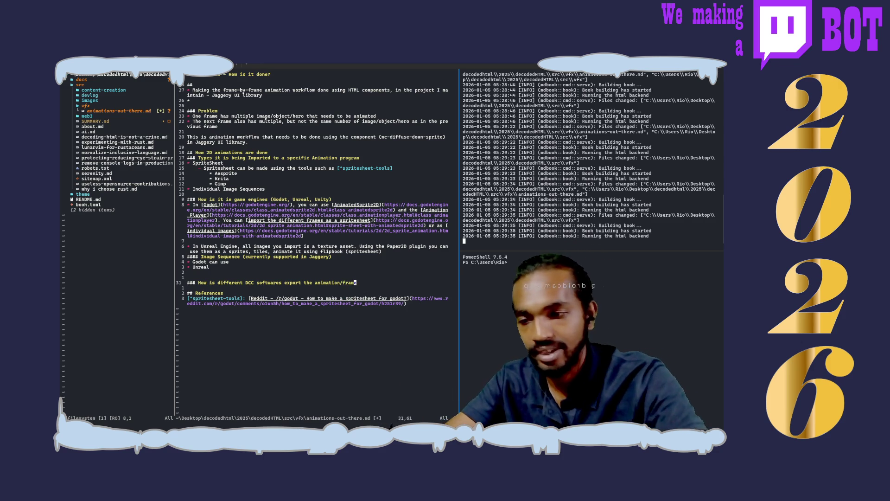
type("(s")
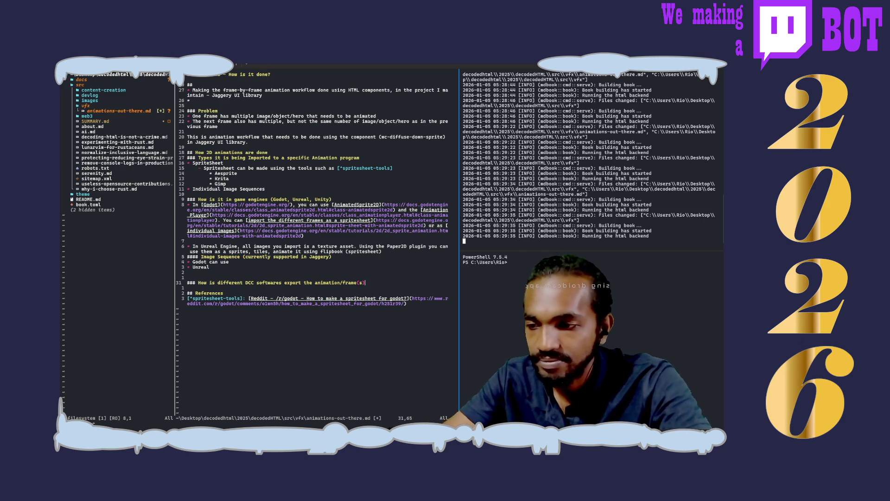
key("Return")
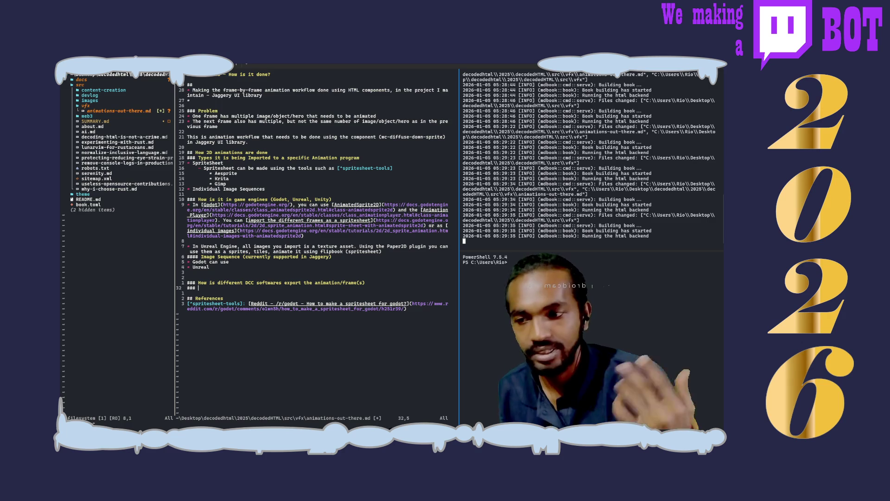
type("###")
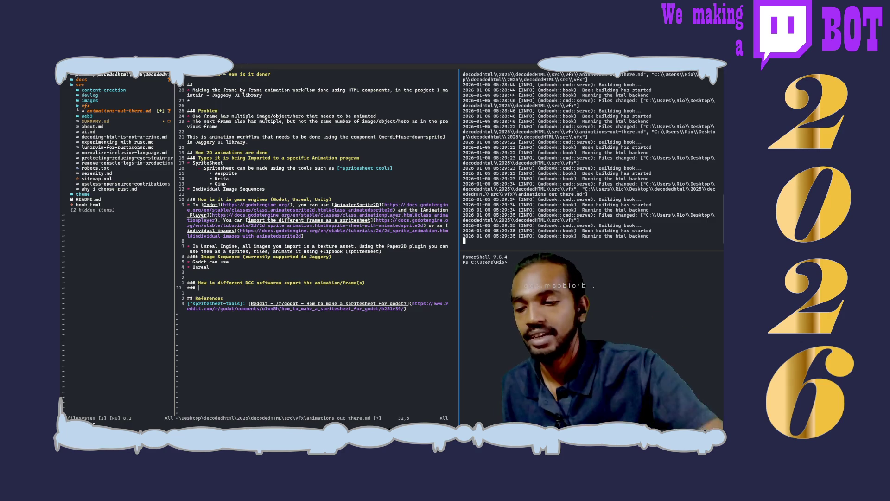
- Write 'How different game engines import it, and how do they use it to make an animation', then start '###' below
type("How different gam")
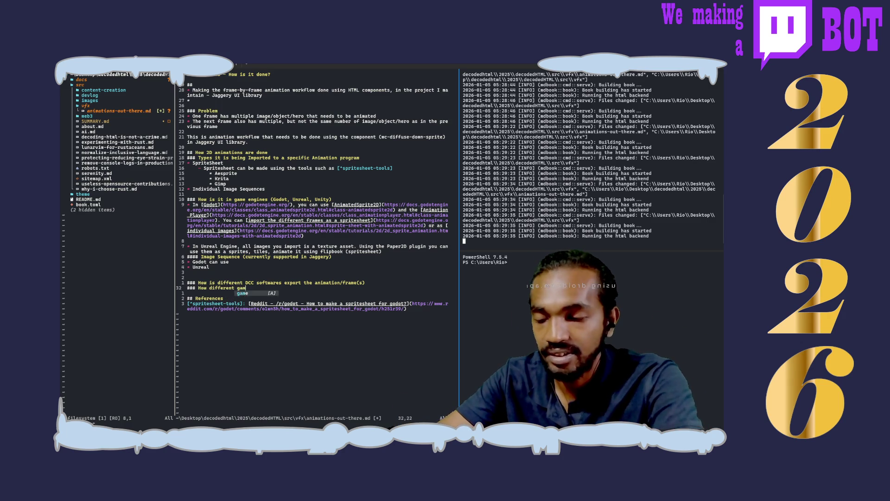
type("e engines import it")
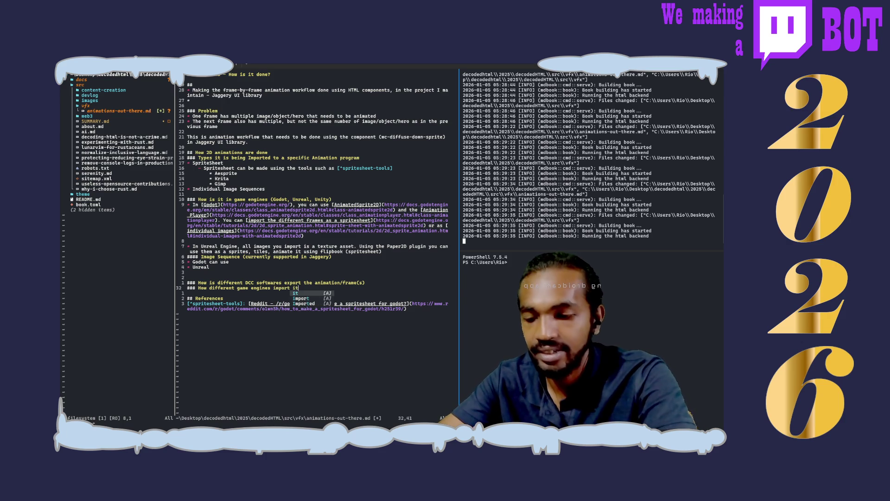
type(", and how do they use it t")
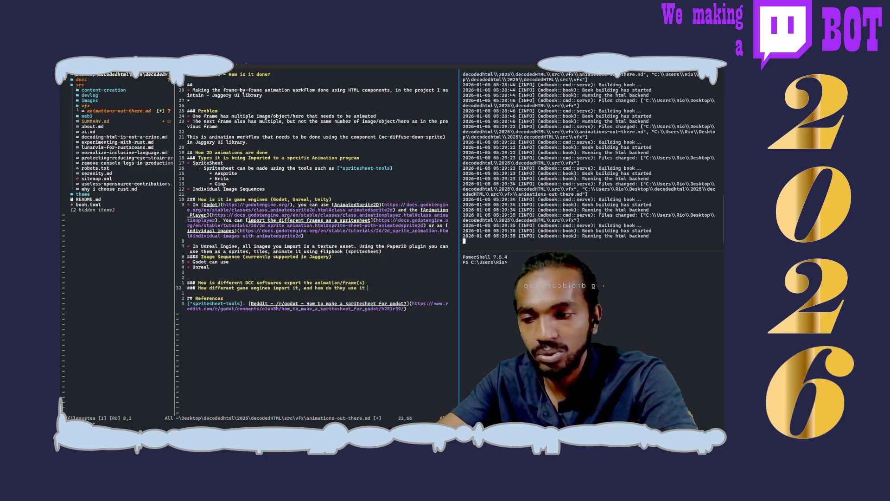
type("o make a")
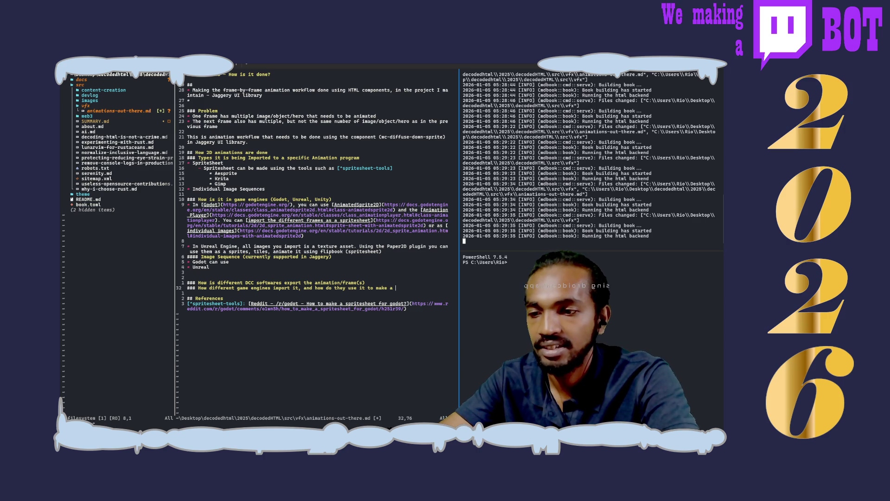
key("BackSpace")
type("n animation")
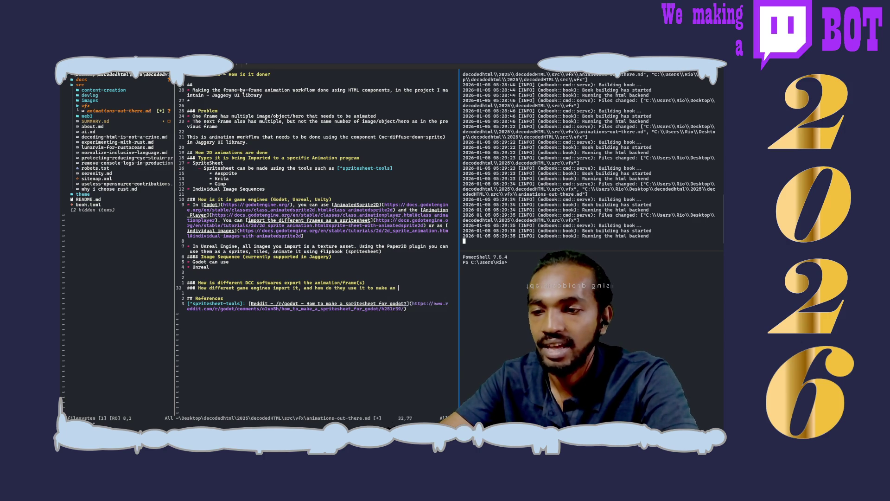
key("Return")
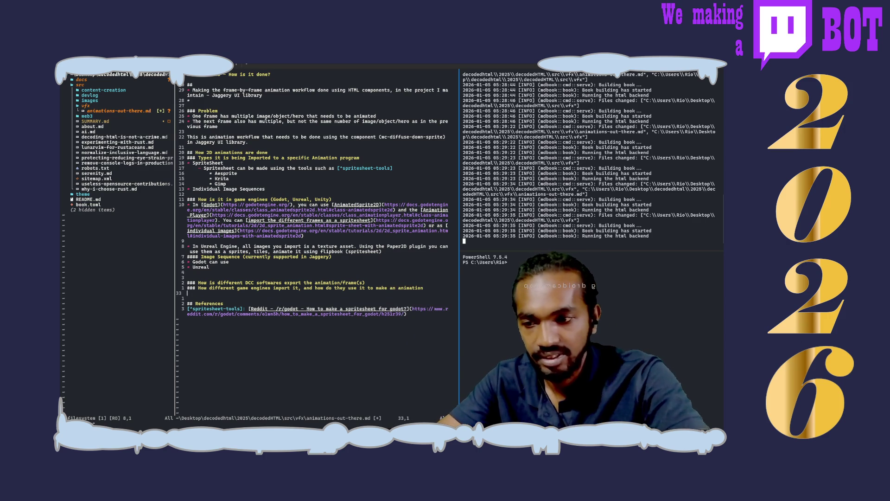
type("###")
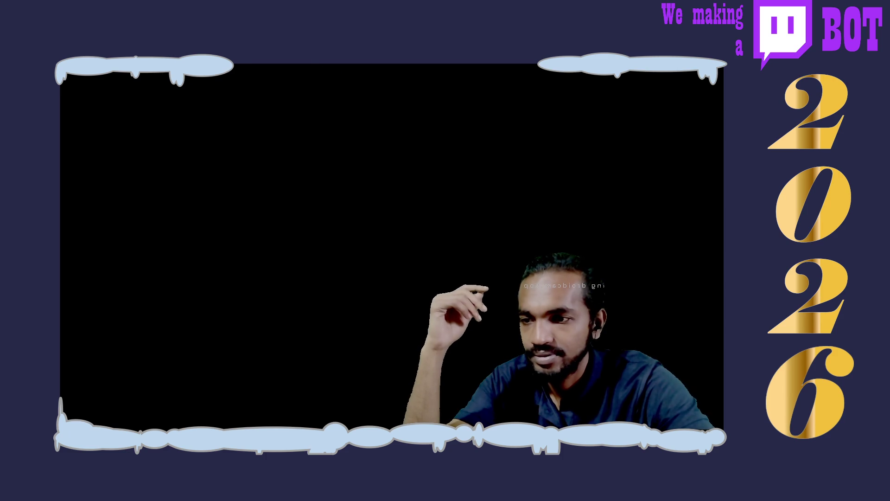
- Scroll Animating Characters and Objects from Skeletal Mesh Animation to Sequencer, then switch back to the notes editor
scroll(422, 241, "up", 10)
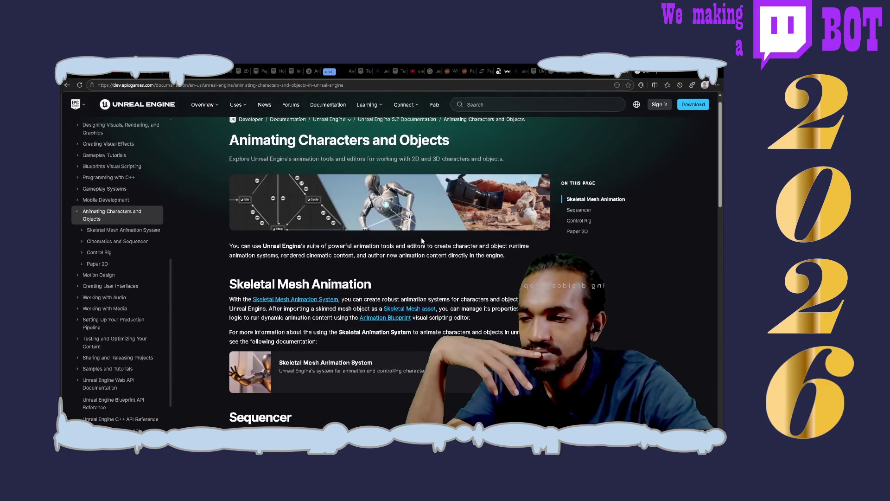
scroll(421, 238, "down", 2)
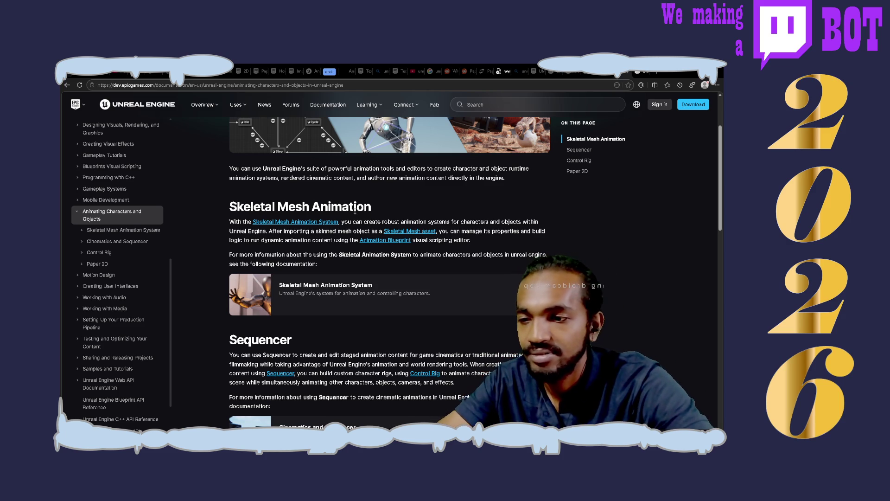
scroll(355, 210, "down", 4)
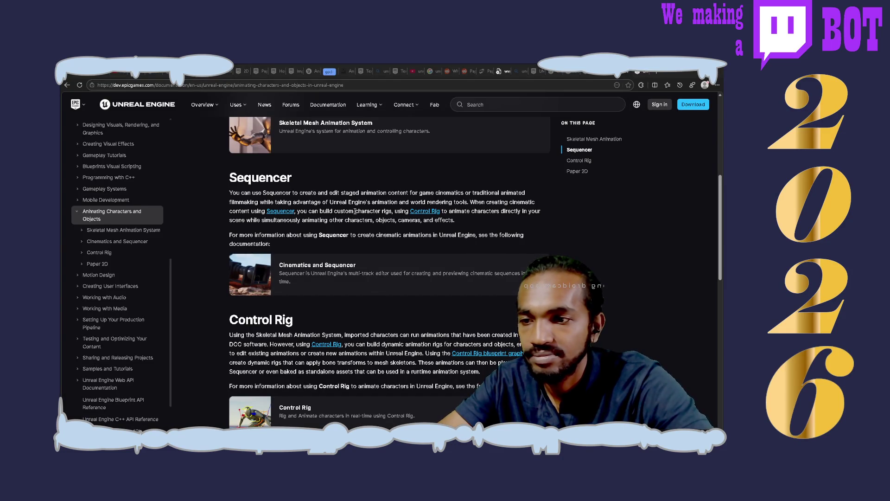
key("alt+Tab")
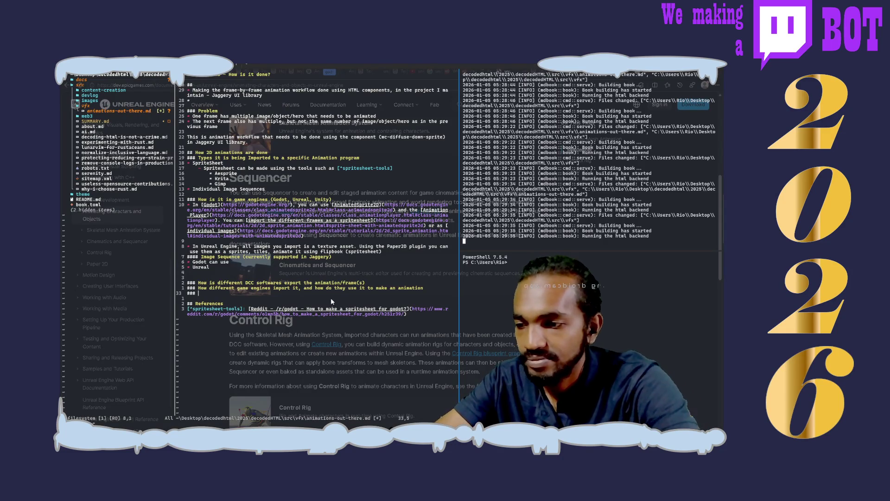
- Type the 'Each animation workflow defined by different game engines,' line and a '#### How do they import and use the asset to make an animation' heading
type("Each ")
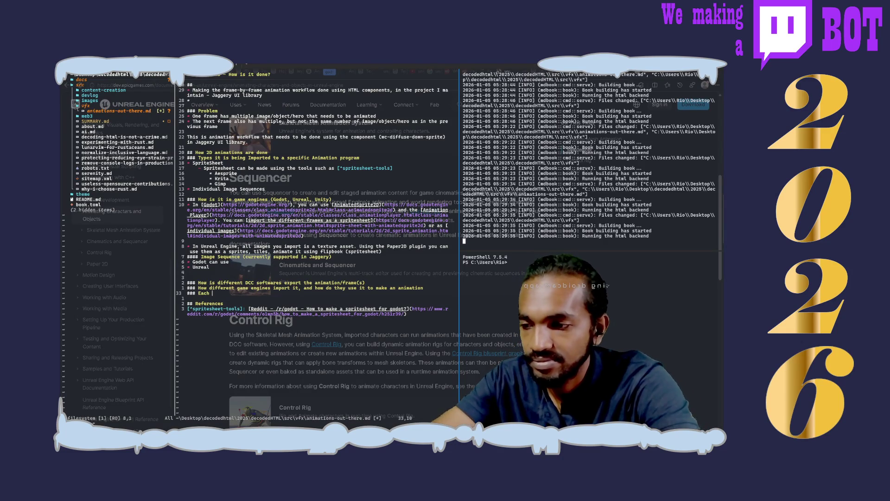
type("anima")
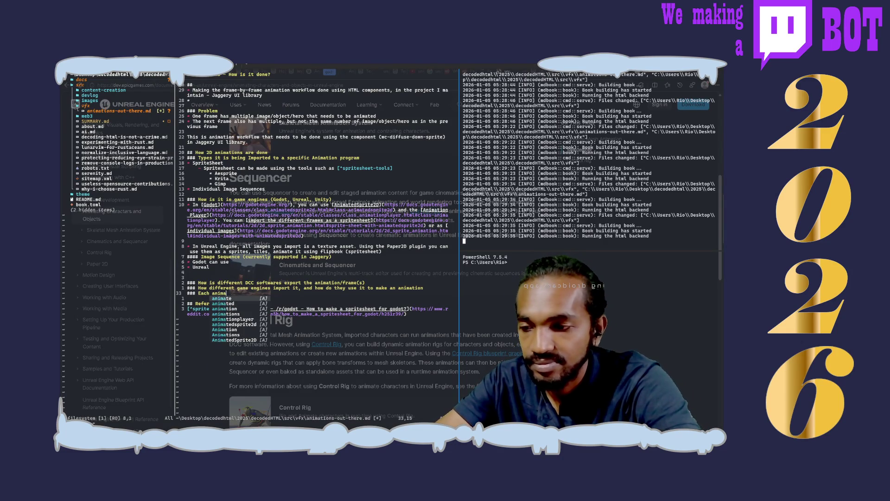
type("tion workflo")
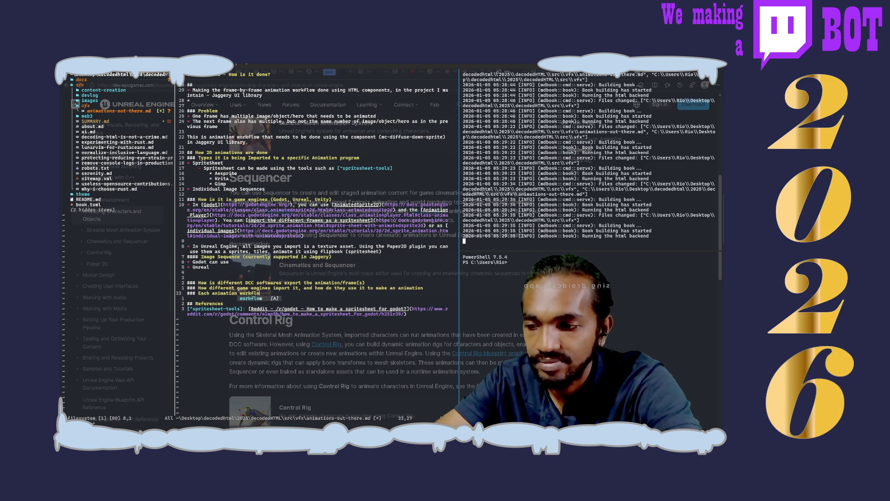
type("w defined ")
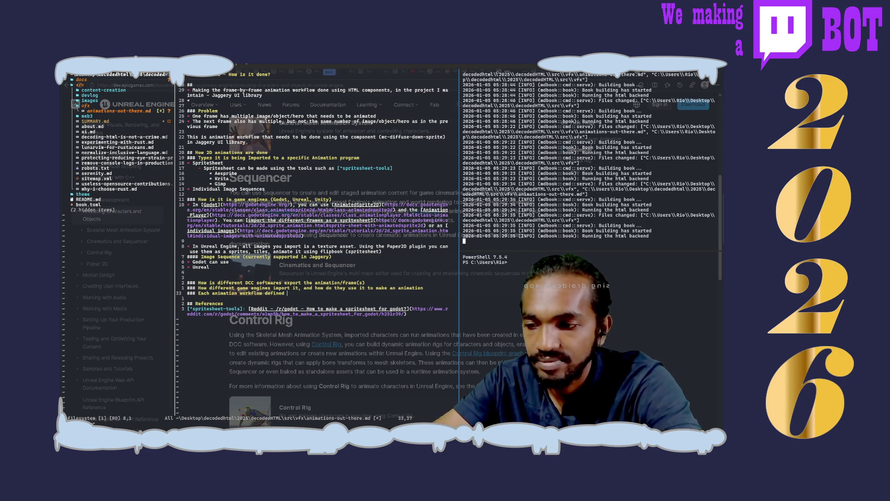
type("by ")
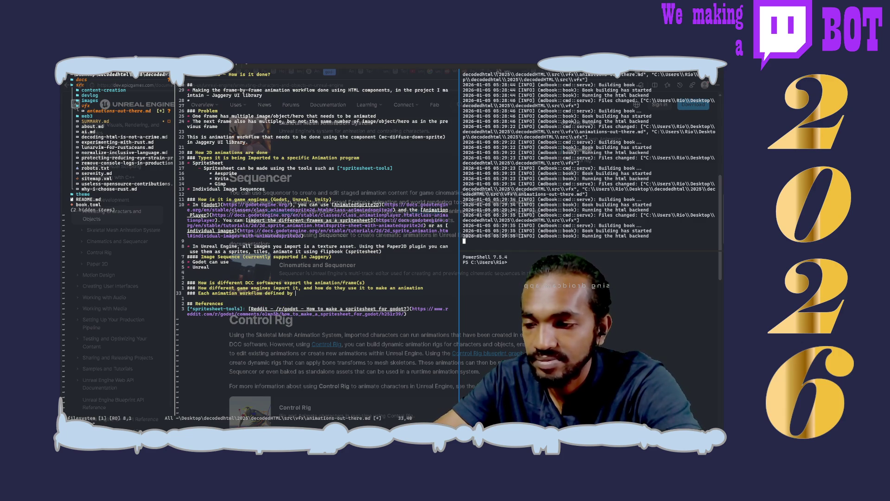
type("different")
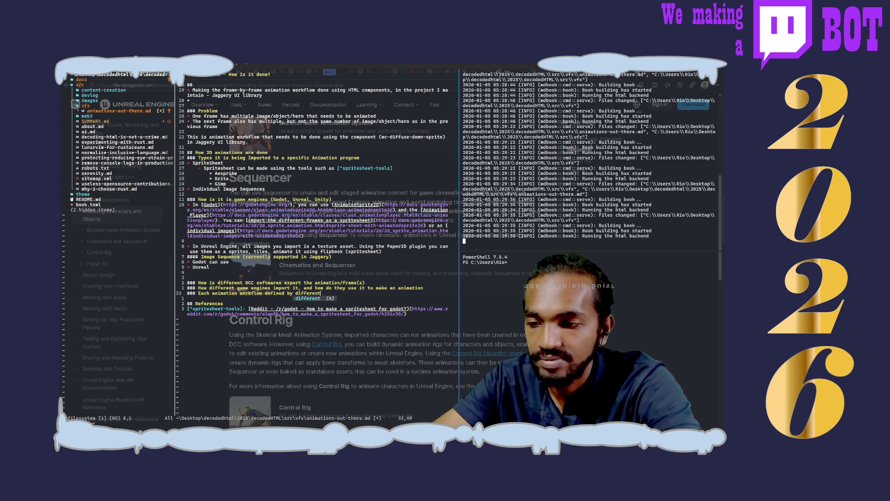
type(" game engines")
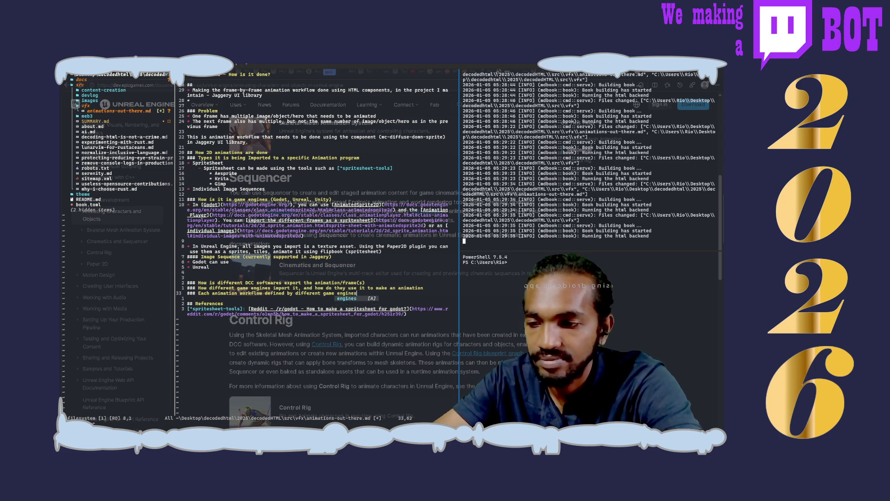
type(",")
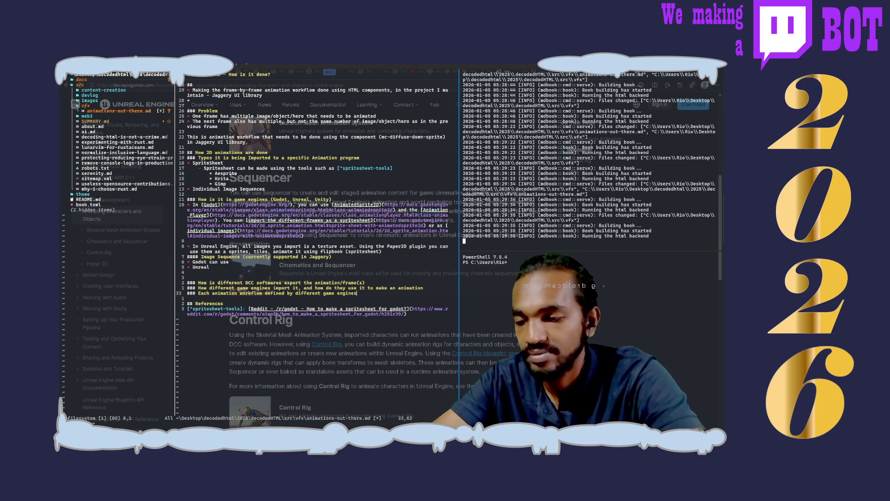
key("Return")
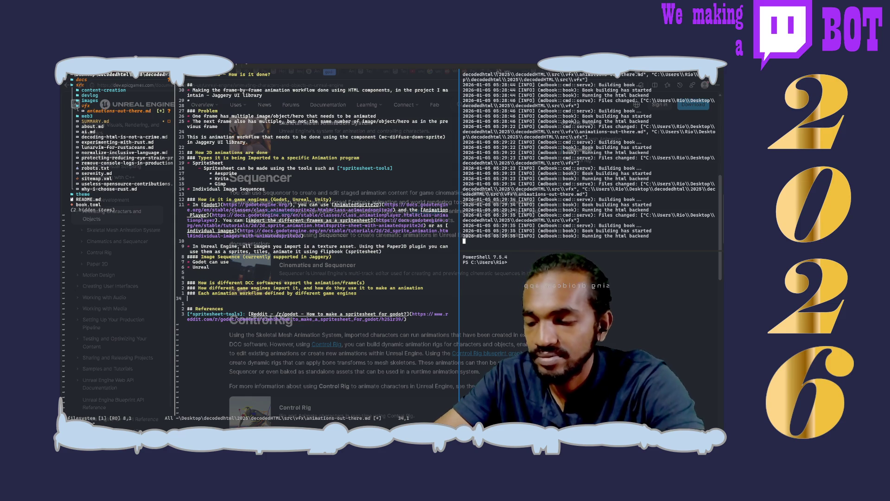
type("#### ")
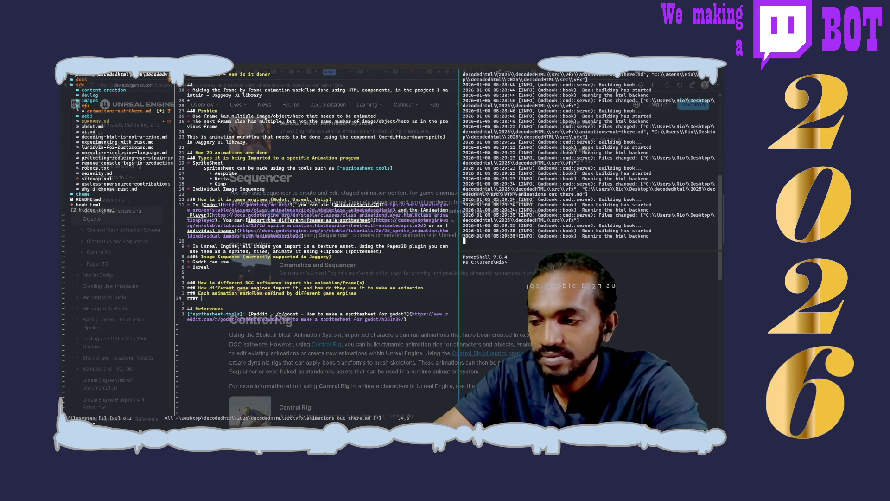
type("How do they ")
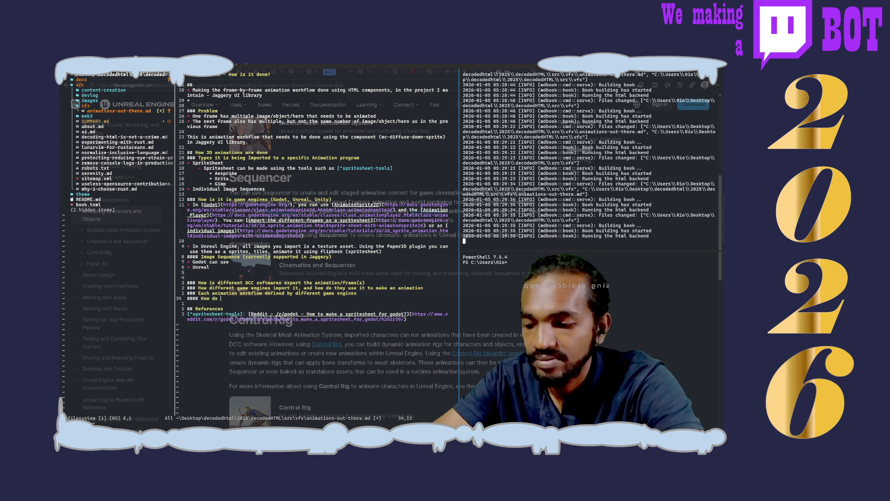
type("use and")
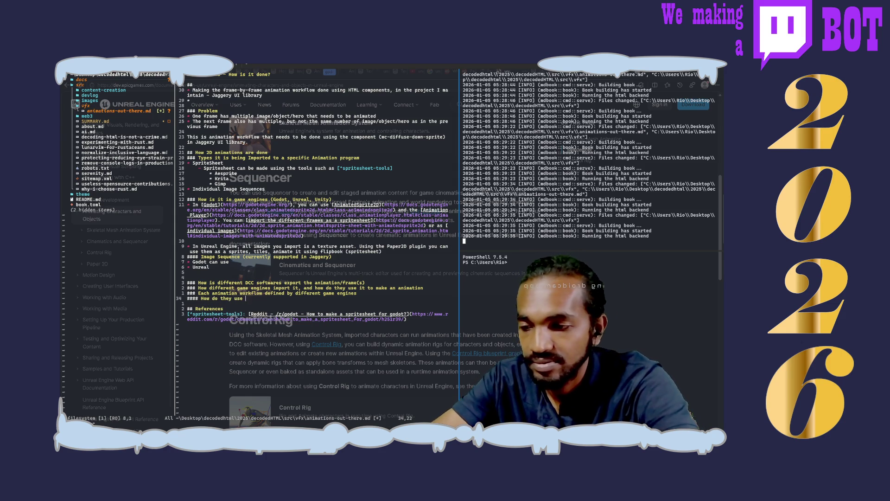
key("BackSpace")
key("BackSpace")
key("BackSpace")
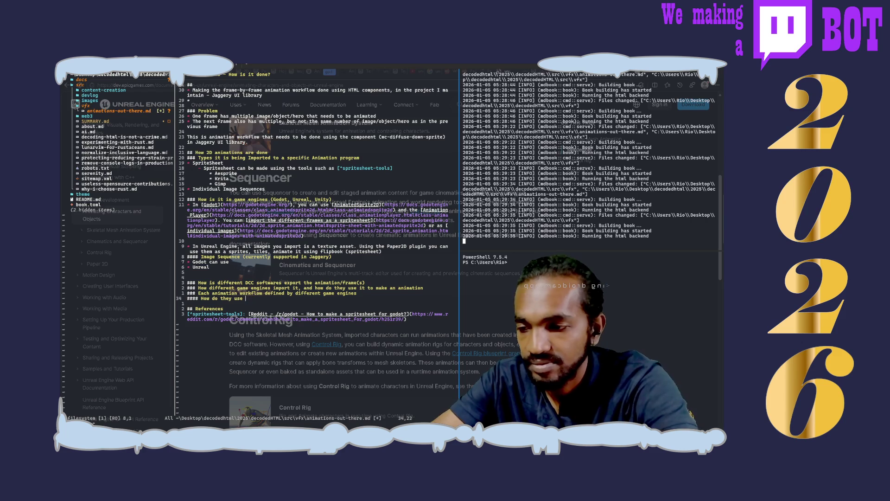
type("import a")
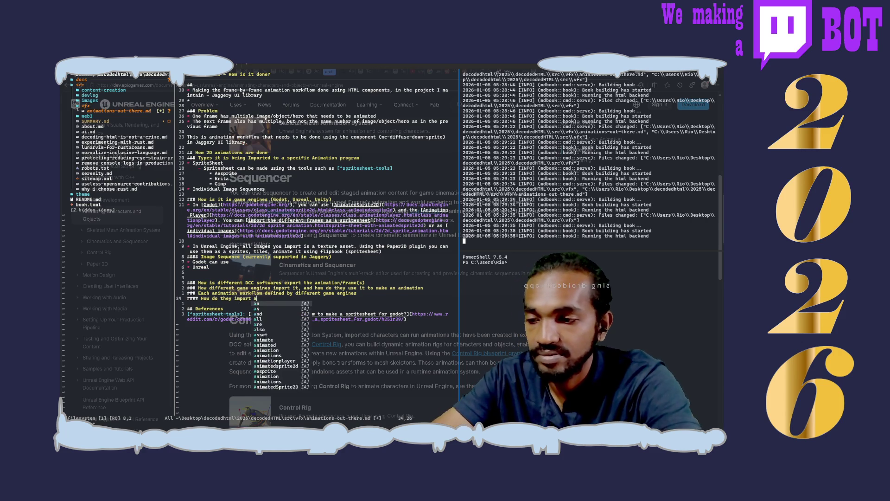
type("nd use the ")
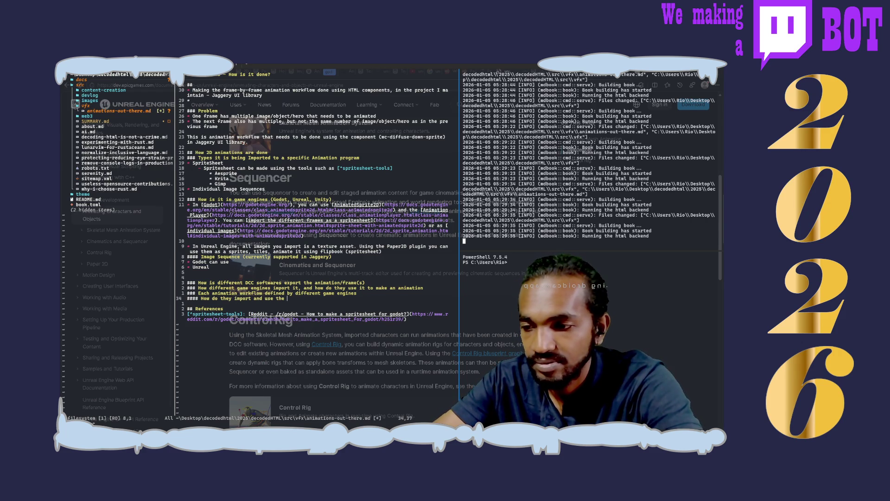
type("asset")
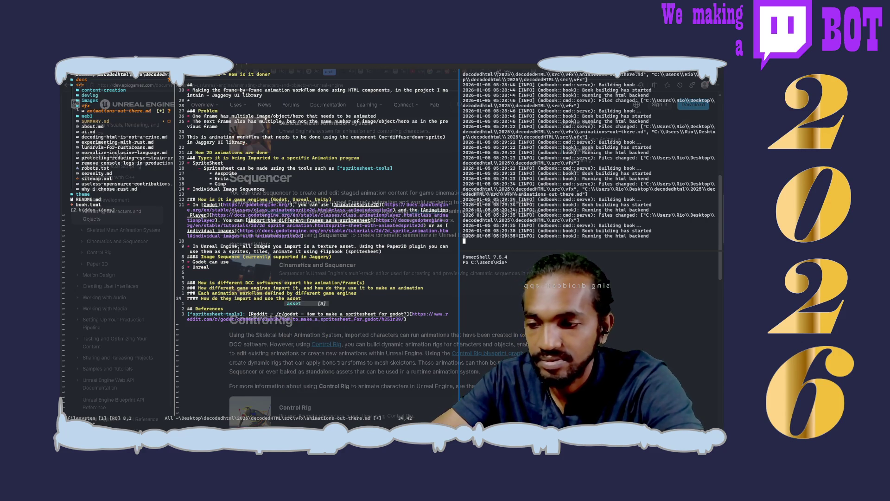
type(" to make a")
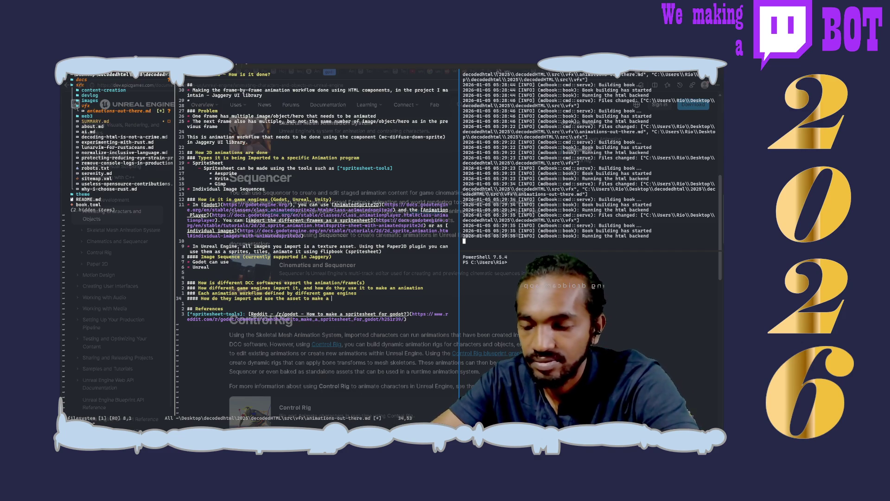
key("BackSpace")
type("n animation")
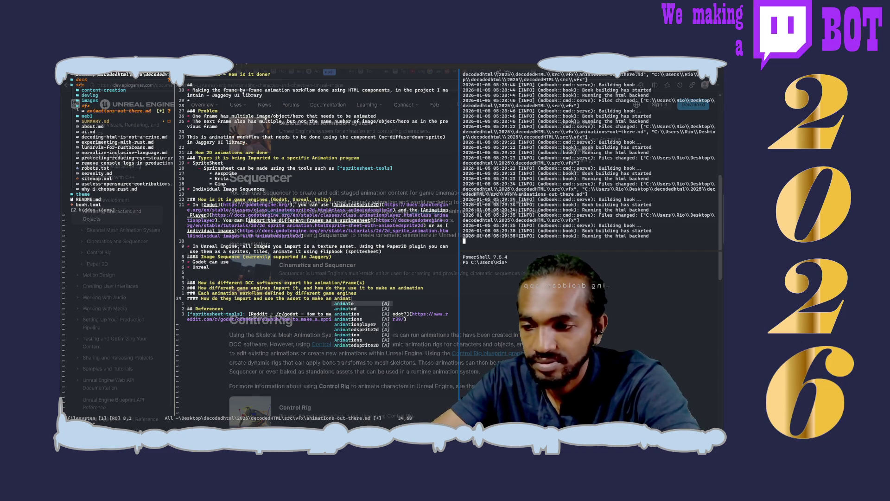
- Add blank lines above the workflow heading and move to the end of the import heading
key("Escape")
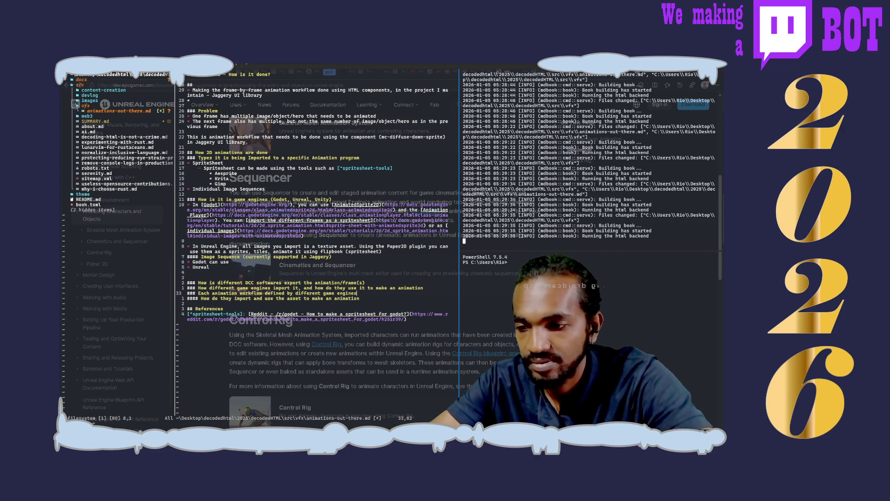
key("k")
key("O")
key("Return")
key("Down")
key("Down")
key("End")
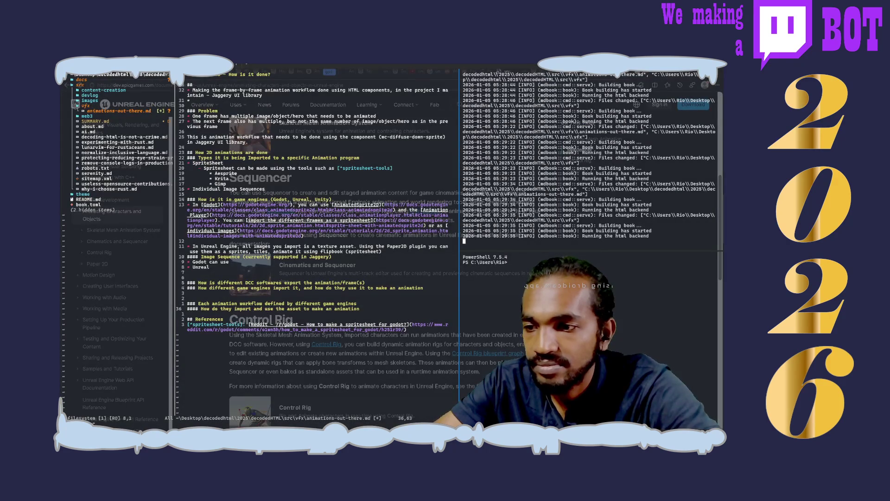
left_click(342, 252)
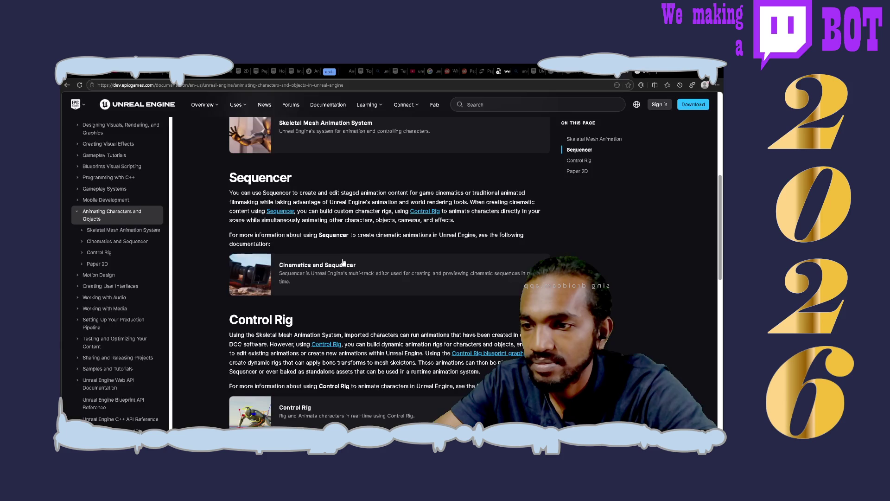
scroll(343, 262, "down", 3)
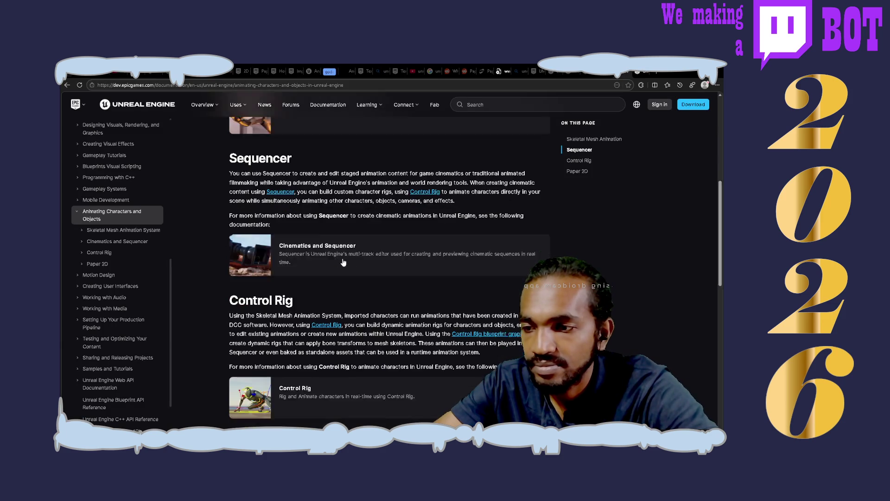
scroll(343, 262, "up", 9)
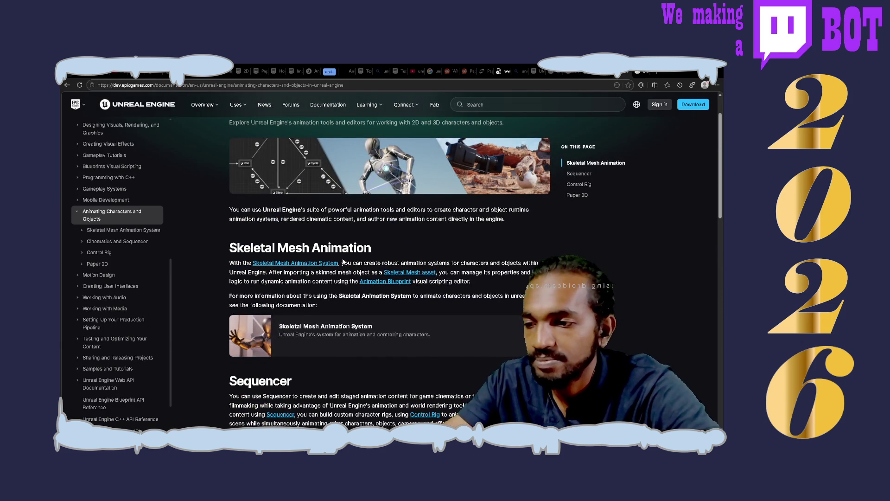
scroll(343, 261, "down", 2)
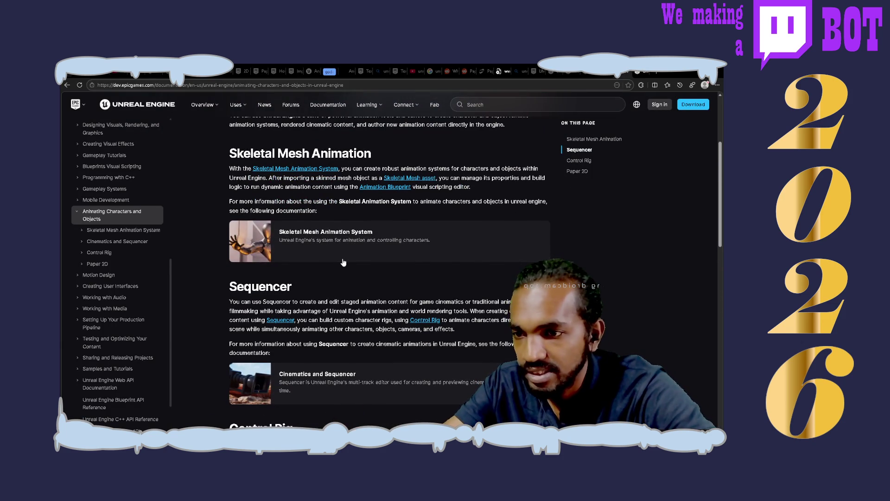
scroll(343, 262, "down", 2)
scroll(343, 262, "down", 3)
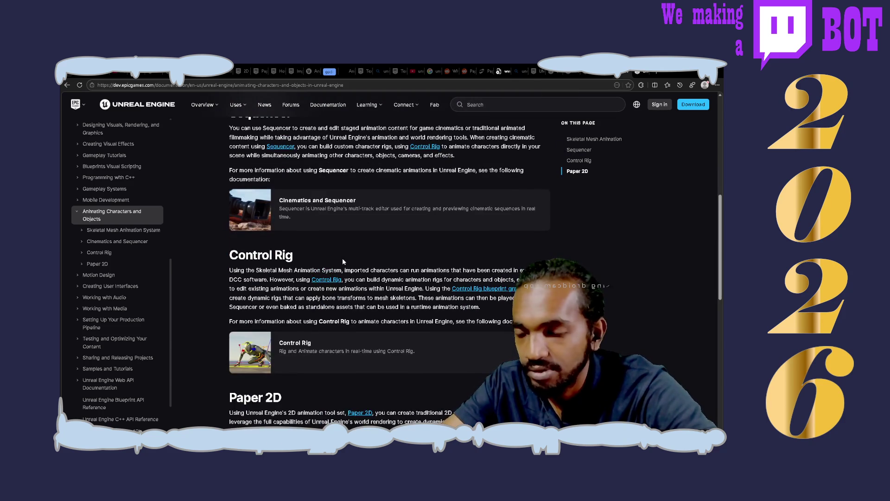
scroll(343, 261, "down", 3)
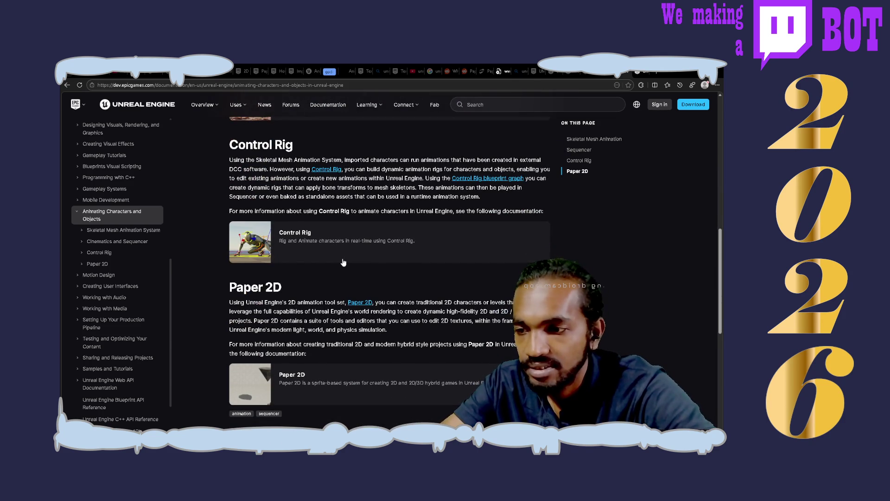
scroll(343, 262, "down", 3)
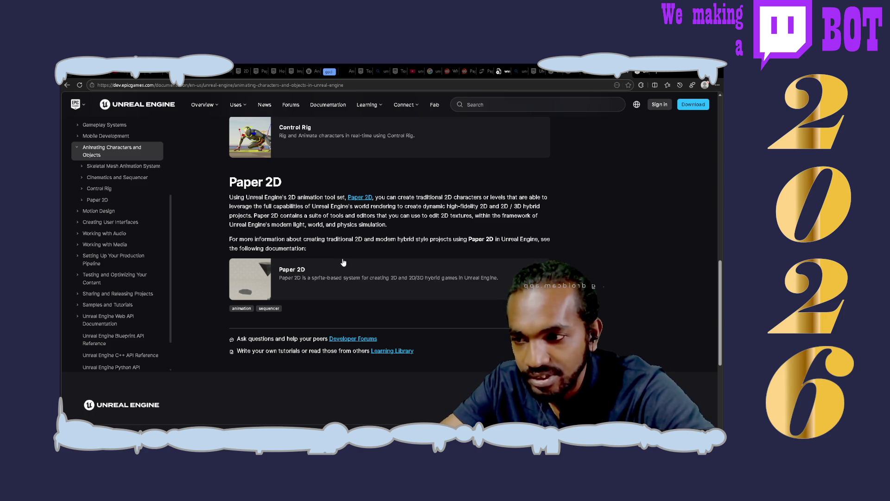
scroll(343, 263, "up", 5)
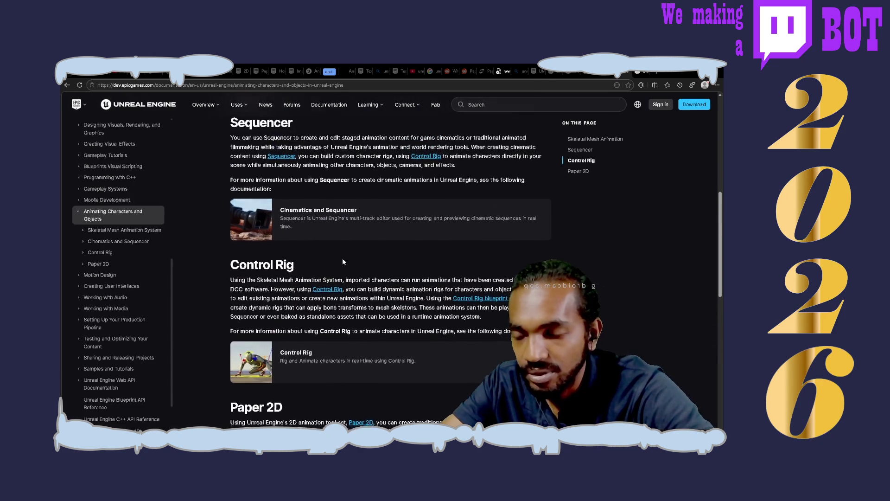
scroll(343, 262, "down", 3)
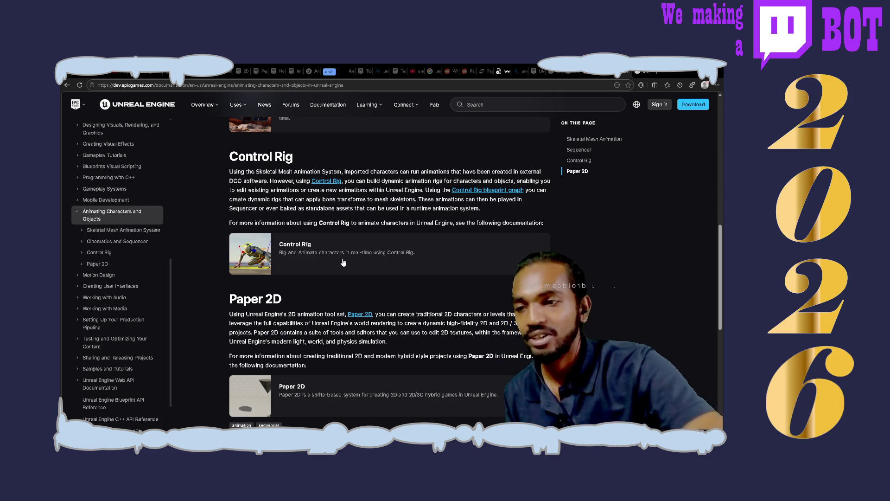
scroll(343, 262, "up", 7)
scroll(343, 258, "up", 2)
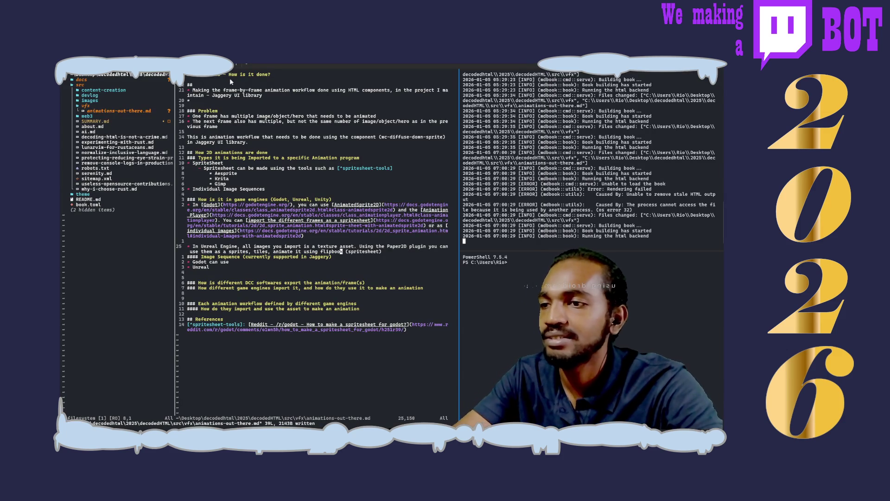
left_click(218, 76)
- Insert 'CREATIVE-EXPERIENCES' after 'Animations/' so the title reads 'Animations/CREATIVE-EXPERIENCES - How is it done?'
type("i")
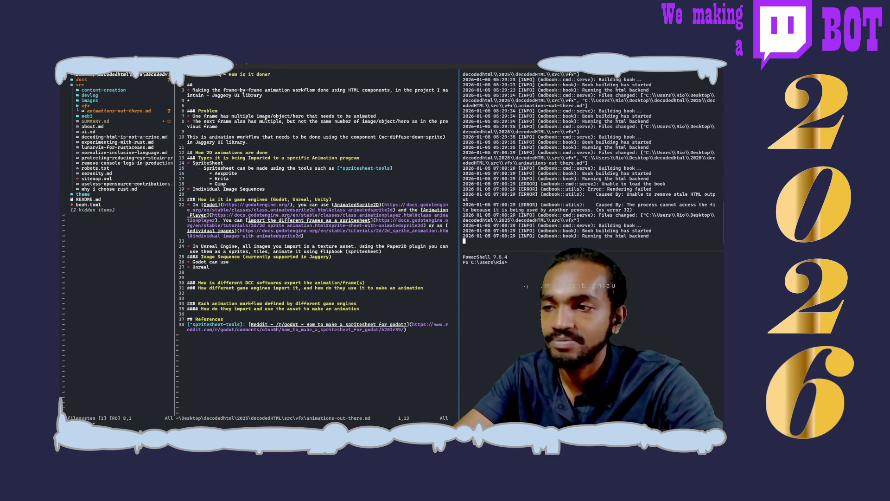
type("CREATIVE")
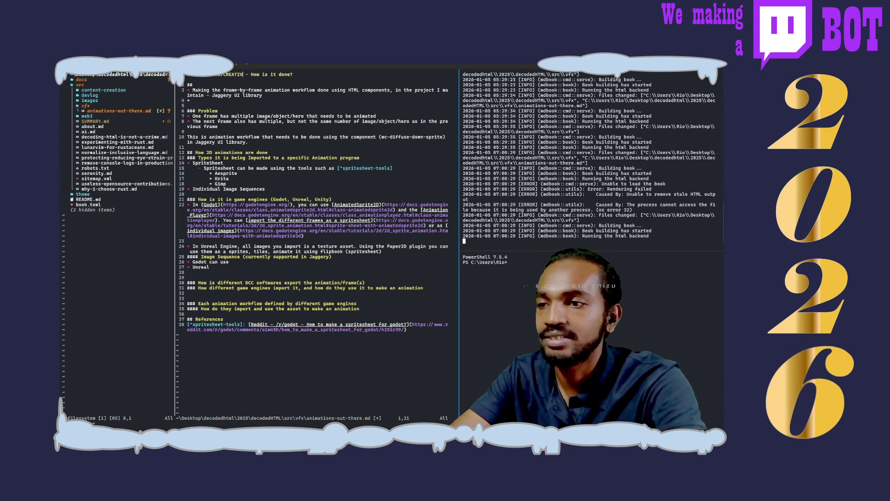
key("BackSpace")
type("-EXPER")
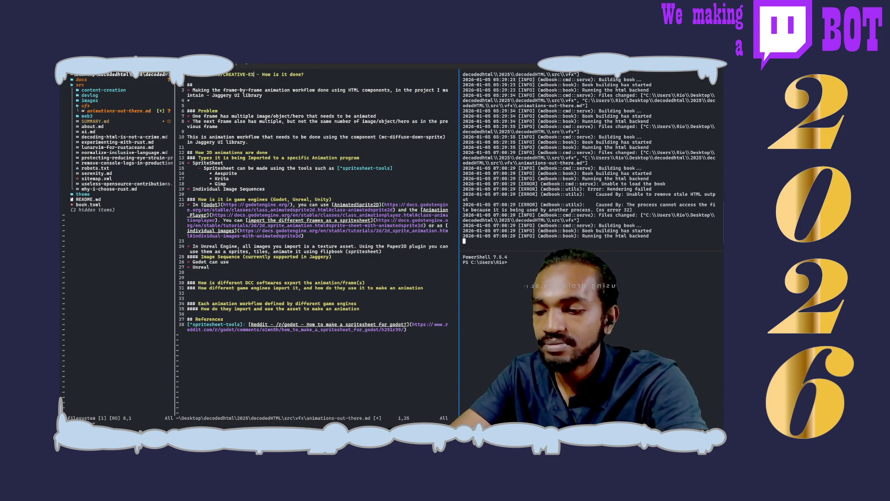
type("IENCES")
key("Escape")
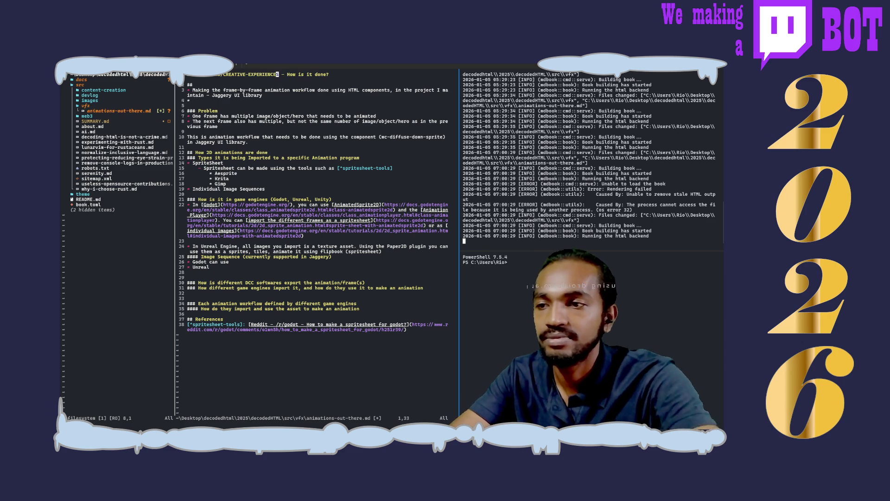
key("Escape")
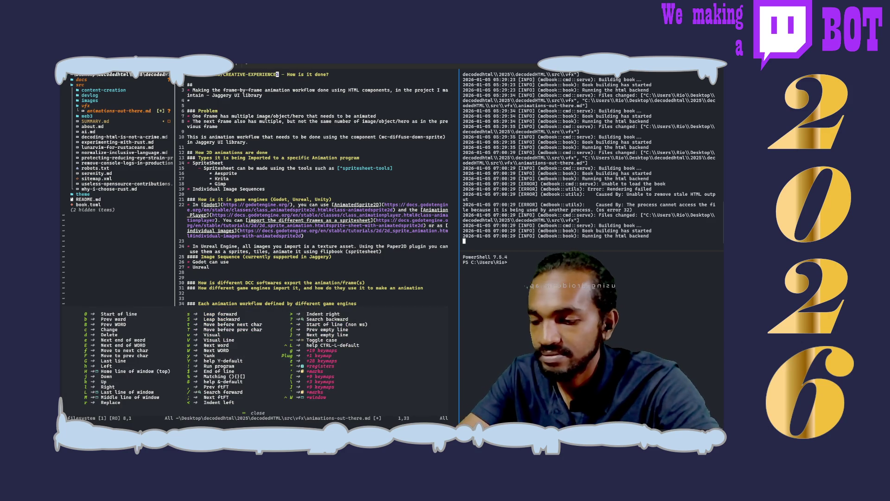
- Save the notes file with :w and switch to the locally served notes page
type(":w")
key("Return")
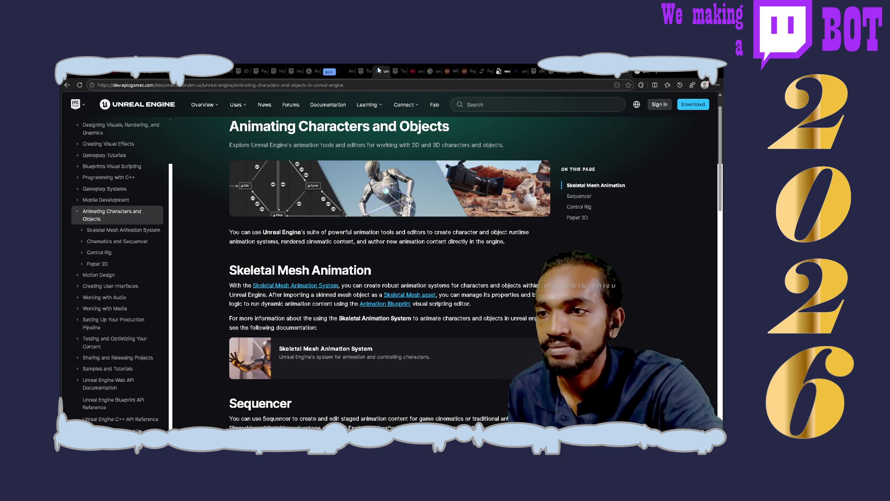
left_click(346, 67)
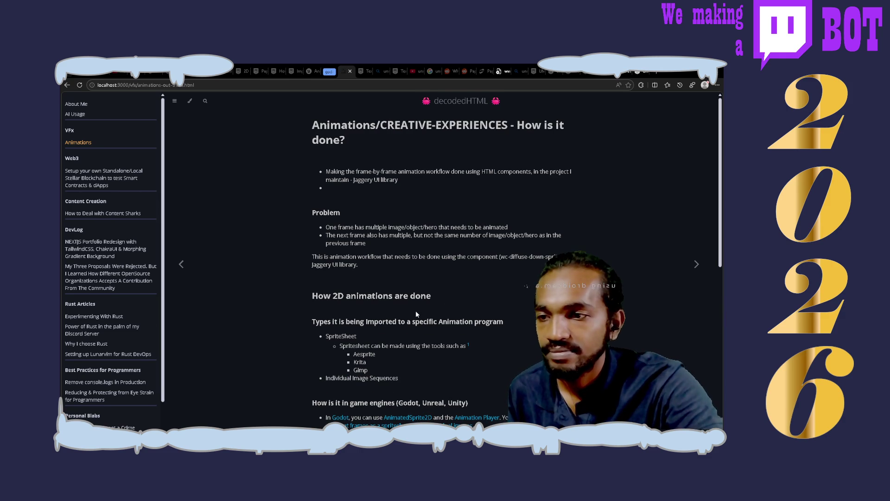
- Scroll the rendered Animations page down to References and back up to check the new headings
scroll(416, 314, "down", 5)
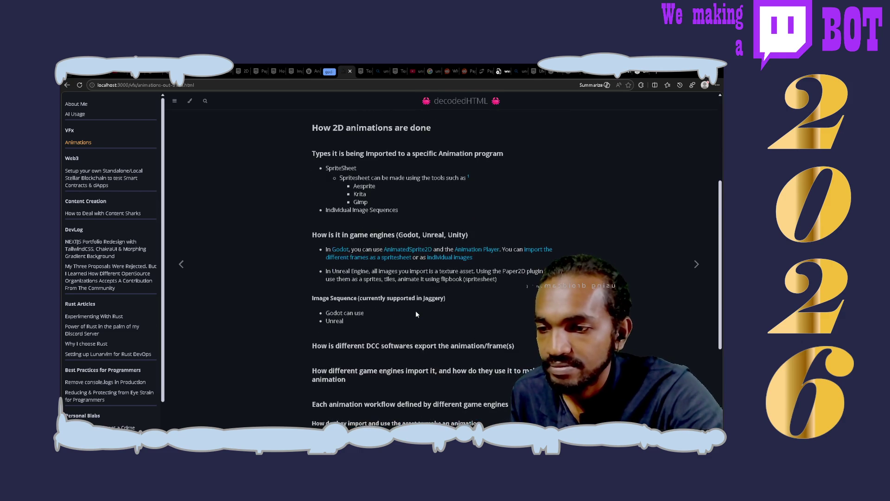
scroll(416, 314, "down", 2)
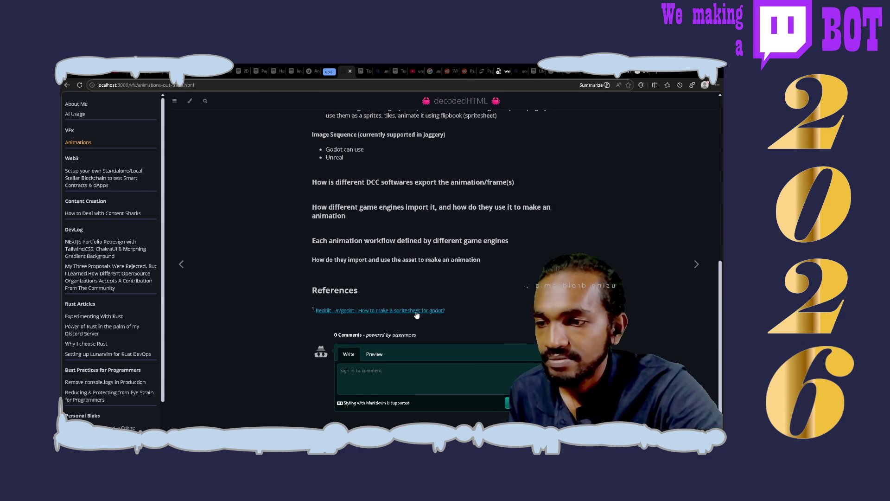
scroll(416, 315, "up", 7)
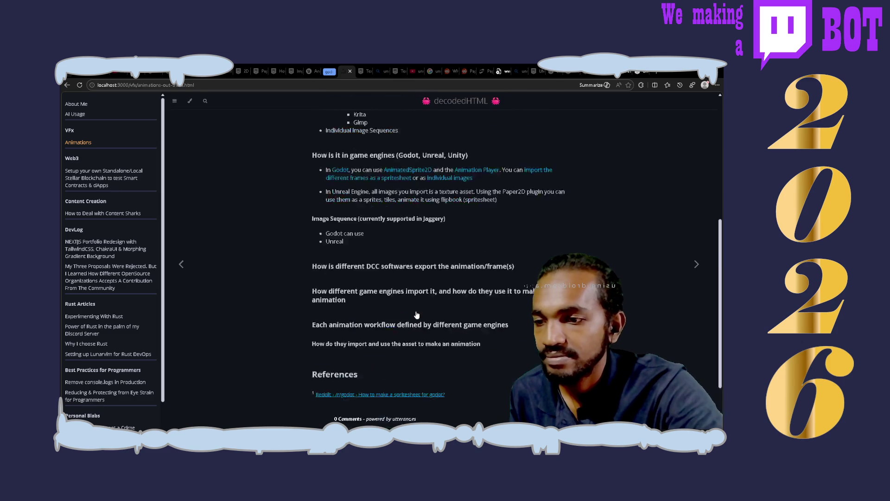
scroll(415, 315, "down", 7)
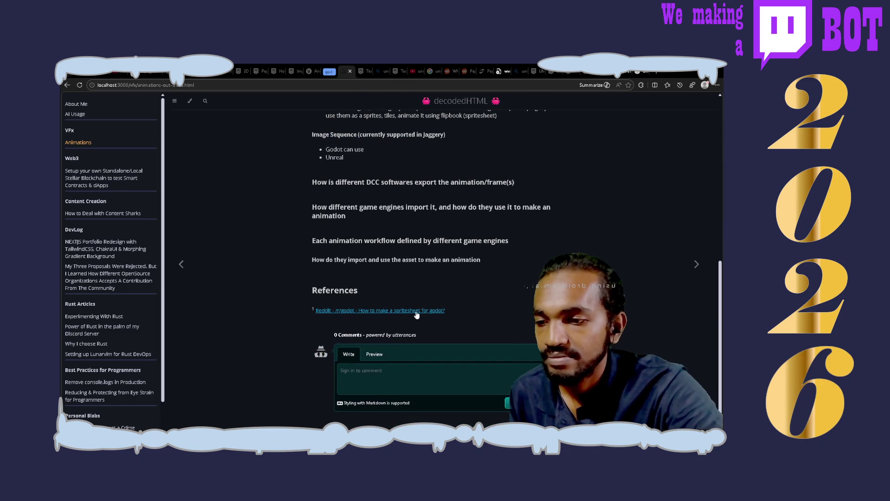
scroll(416, 314, "up", 7)
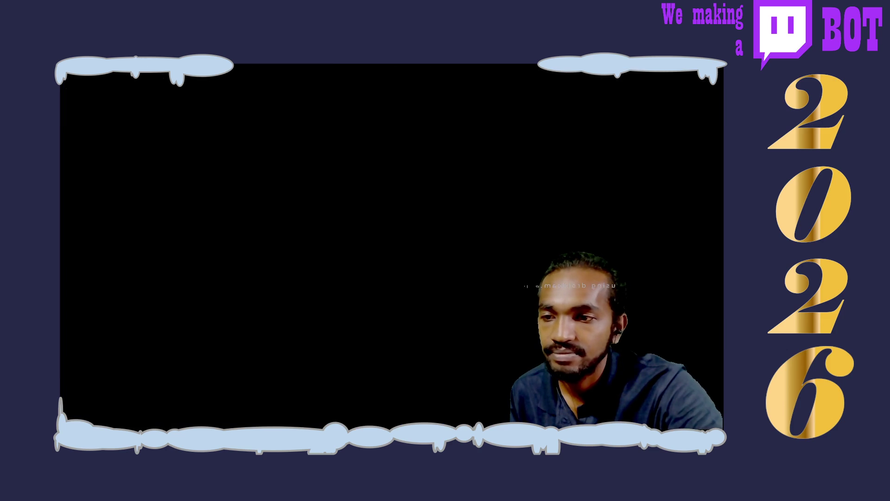
- Scroll the Unreal animation overview down to the Sequencer and Control Rig sections
scroll(533, 261, "down", 6)
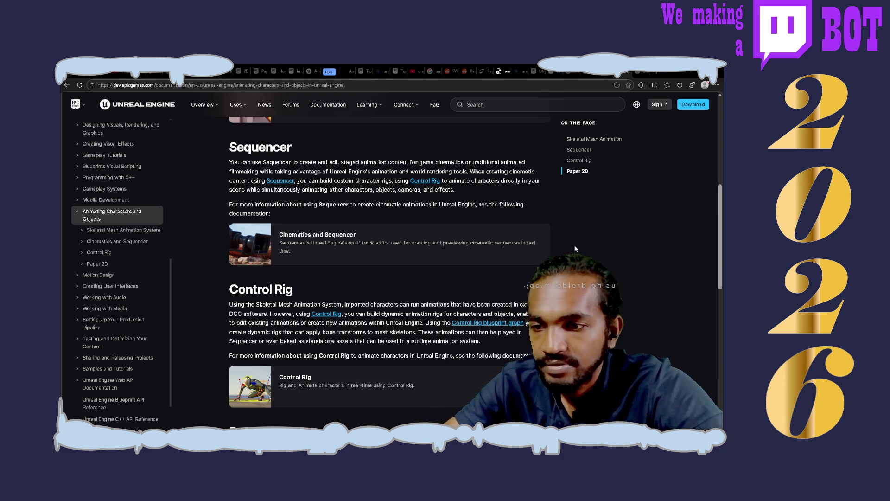
- Open the Sequencer overview page, then go back to the Animating Characters and Timelines pages
left_click(638, 72)
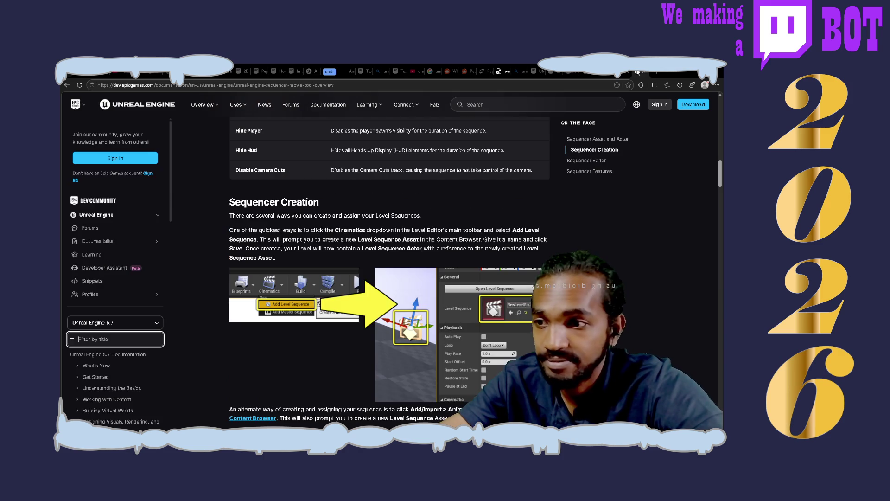
scroll(389, 278, "down", 4)
scroll(389, 278, "up", 8)
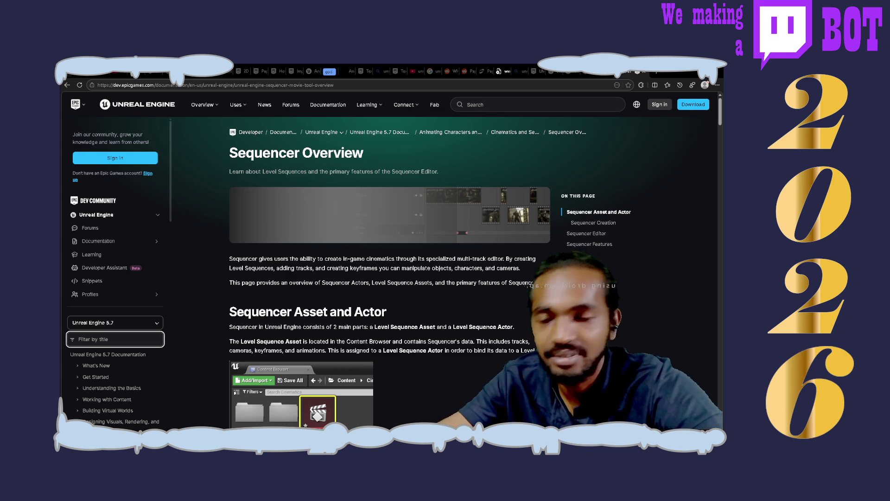
key("alt+Left")
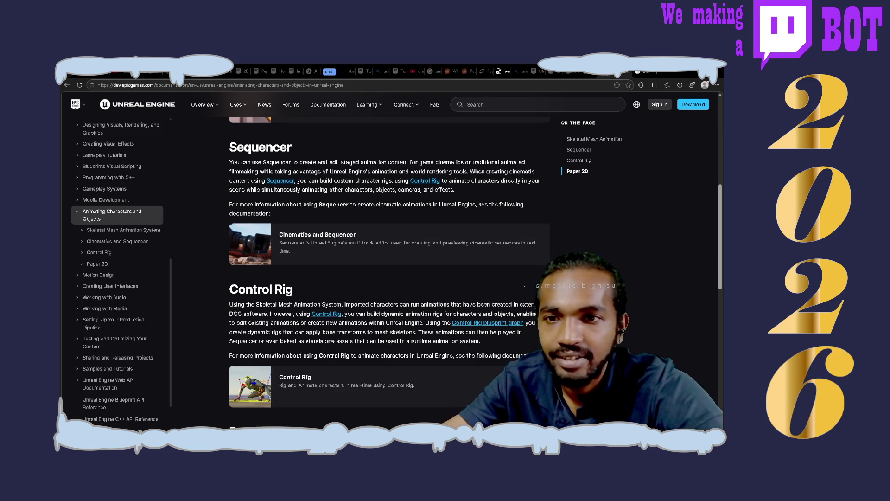
key("alt+Left")
scroll(569, 250, "up", 15)
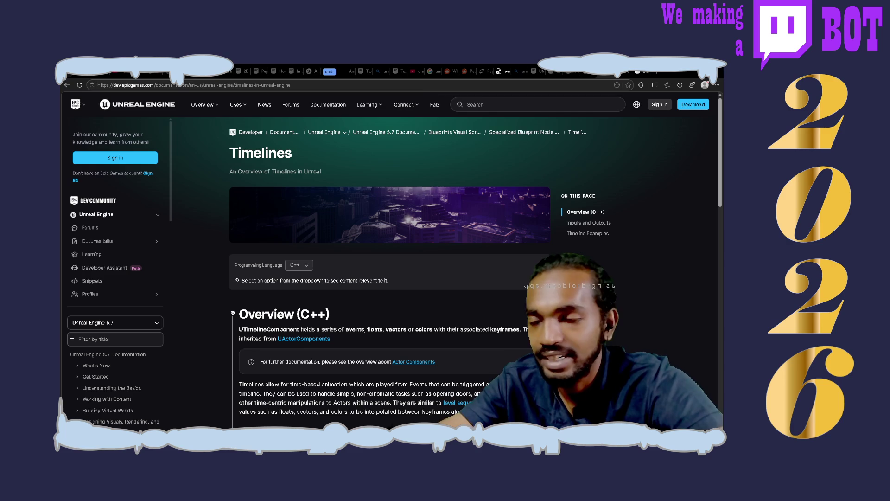
- Go forward through the Sequencer Overview, Materials and Motion Design Quick Start Guide pages
key("alt+Right")
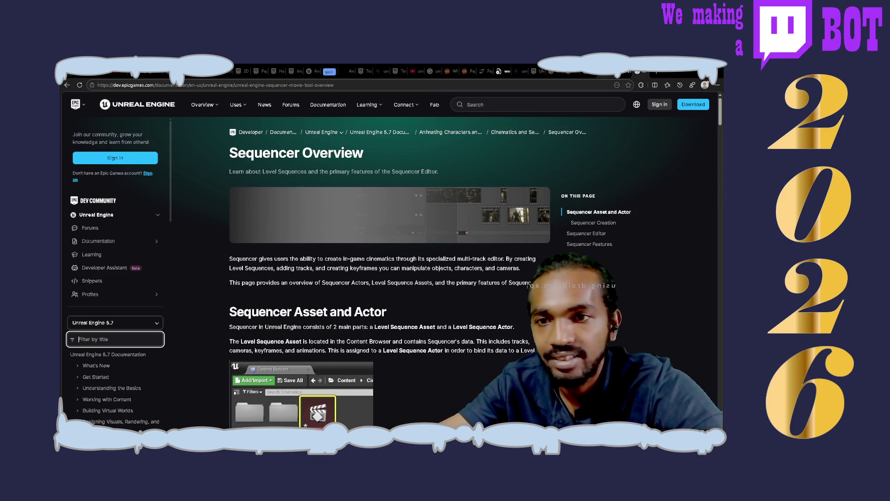
key("alt+Right")
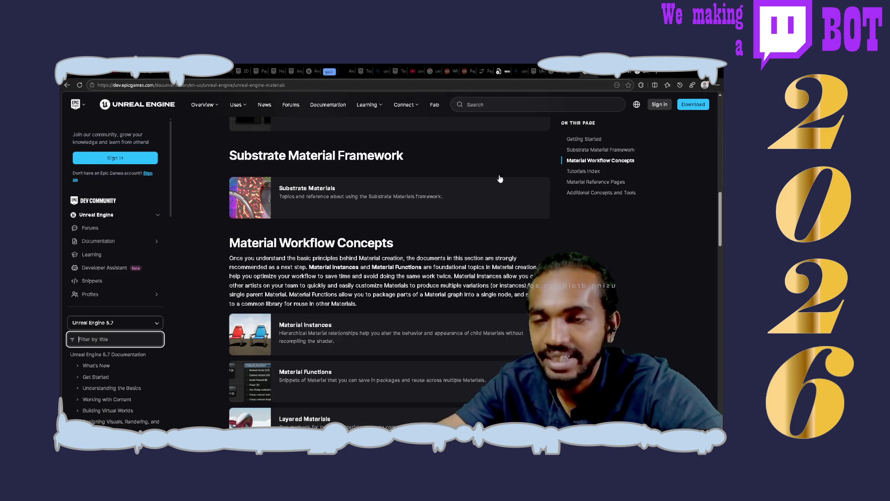
key("alt+Right")
scroll(355, 318, "up", 15)
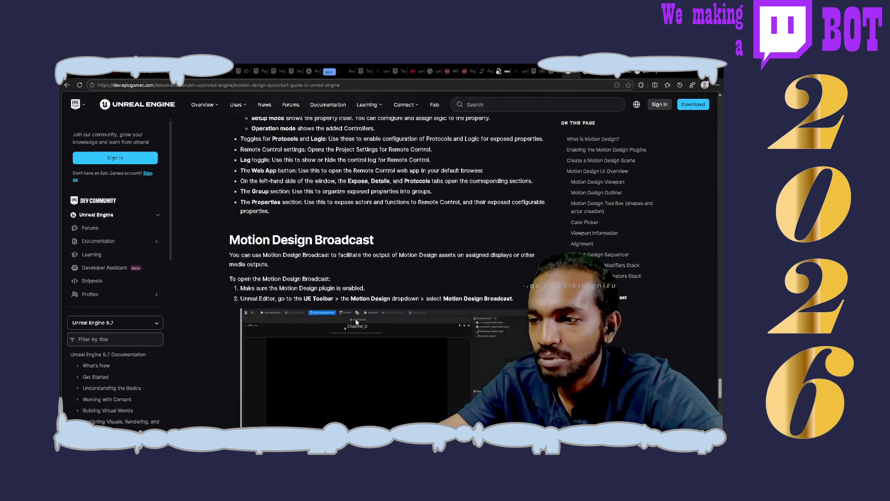
scroll(356, 319, "up", 15)
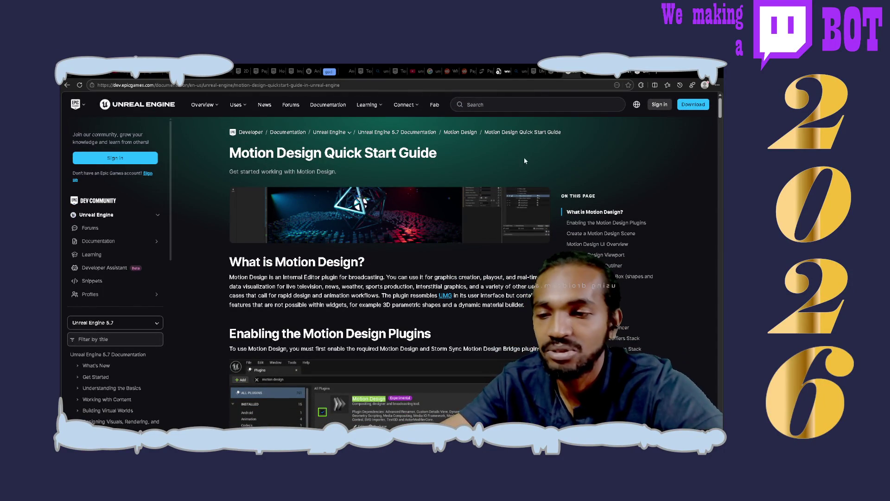
- Return to the Unreal Engine 5.7 Documentation overview and scroll through its topic list
key("alt+Left")
scroll(450, 257, "up", 10)
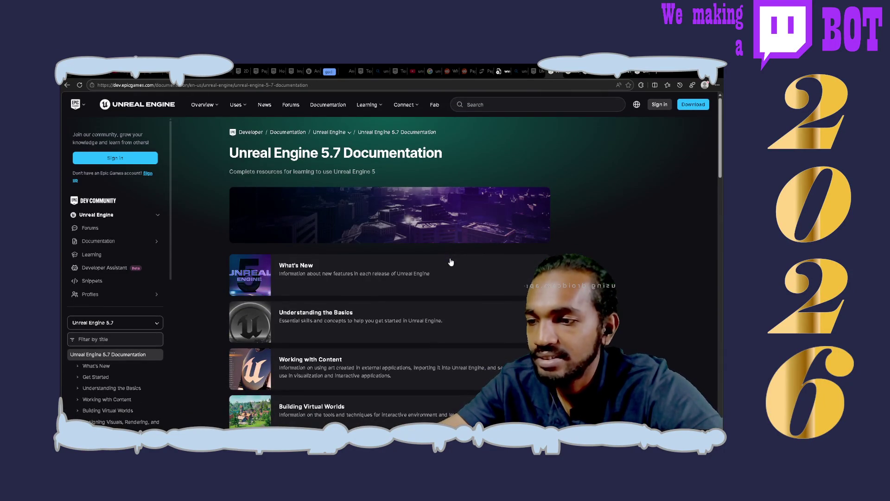
scroll(451, 263, "down", 10)
scroll(450, 262, "down", 6)
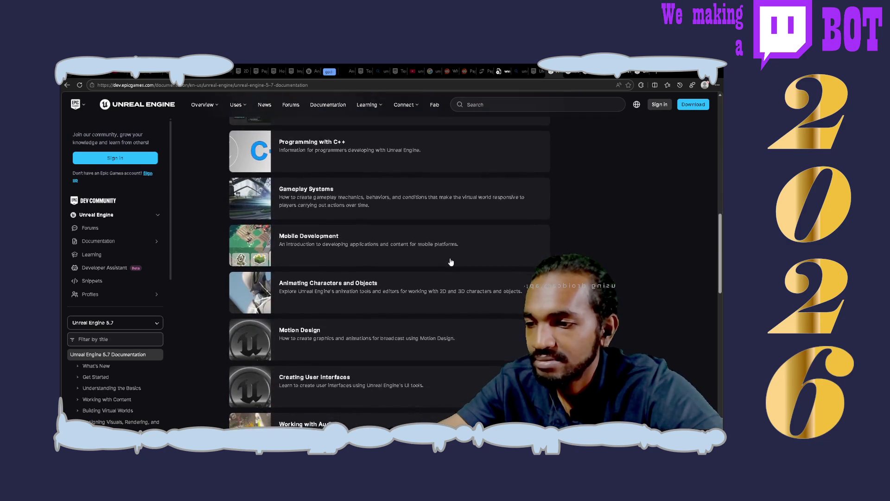
scroll(451, 262, "up", 1)
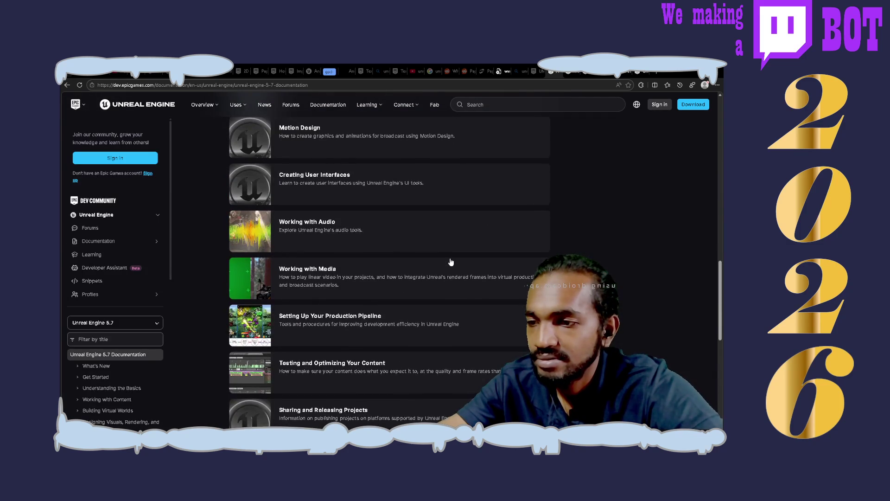
scroll(450, 262, "down", 8)
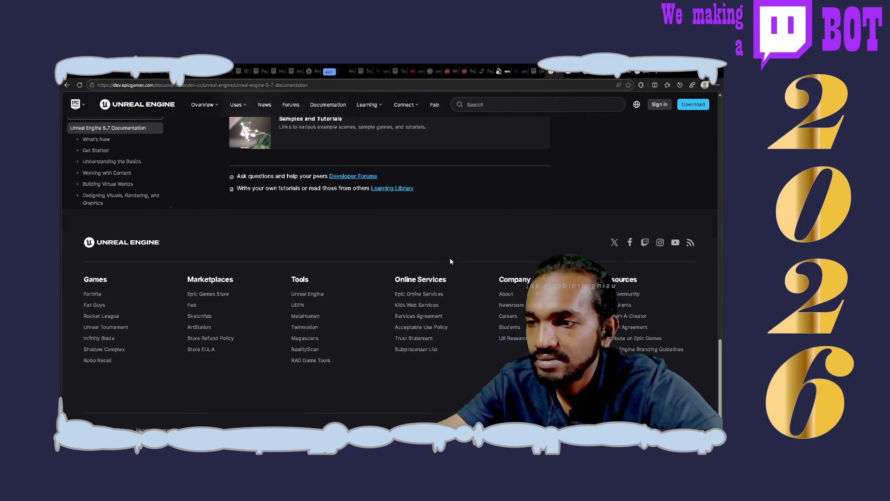
scroll(450, 261, "up", 3)
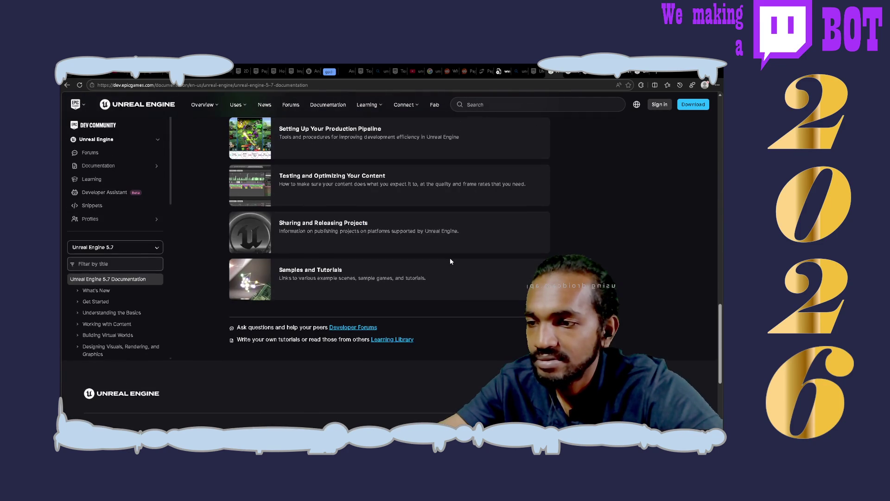
left_click(534, 70)
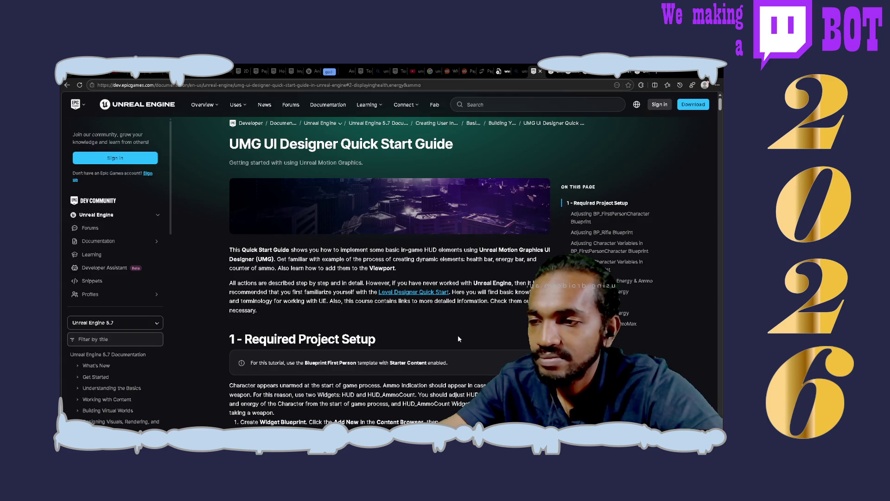
- Scroll through the steps of the UMG UI Designer Quick Start Guide
scroll(458, 339, "down", 6)
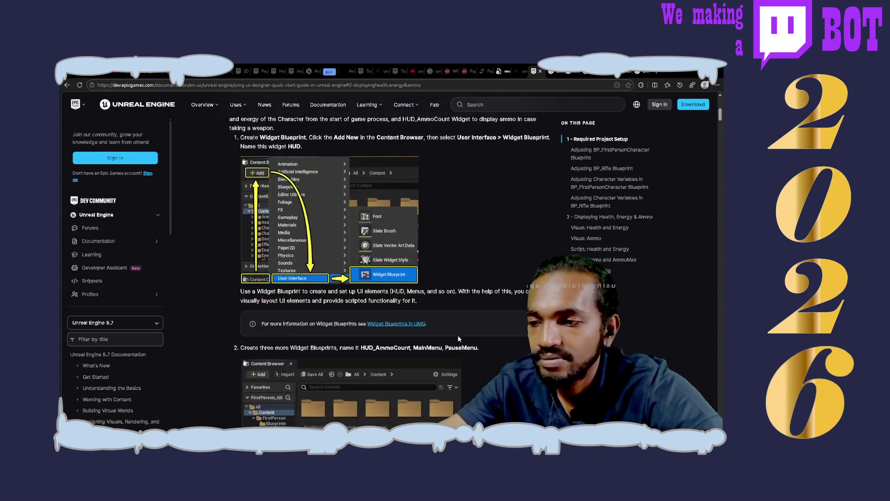
scroll(458, 337, "down", 6)
scroll(458, 337, "up", 4)
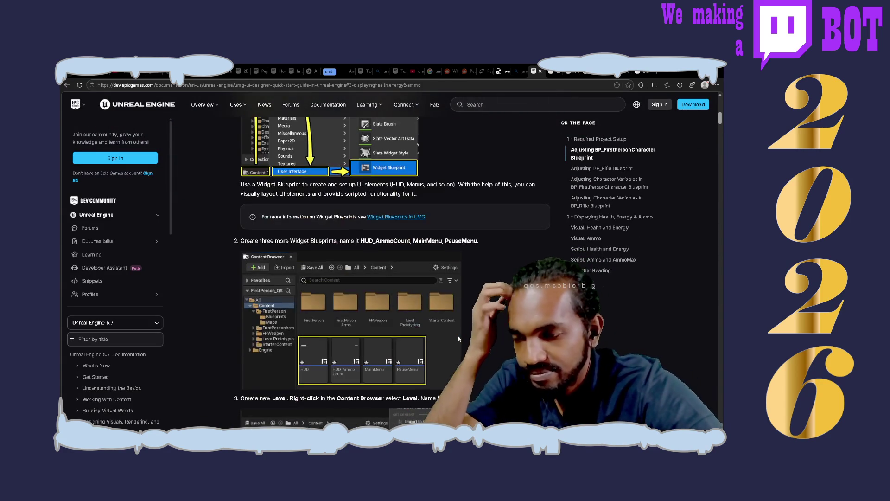
scroll(458, 339, "down", 7)
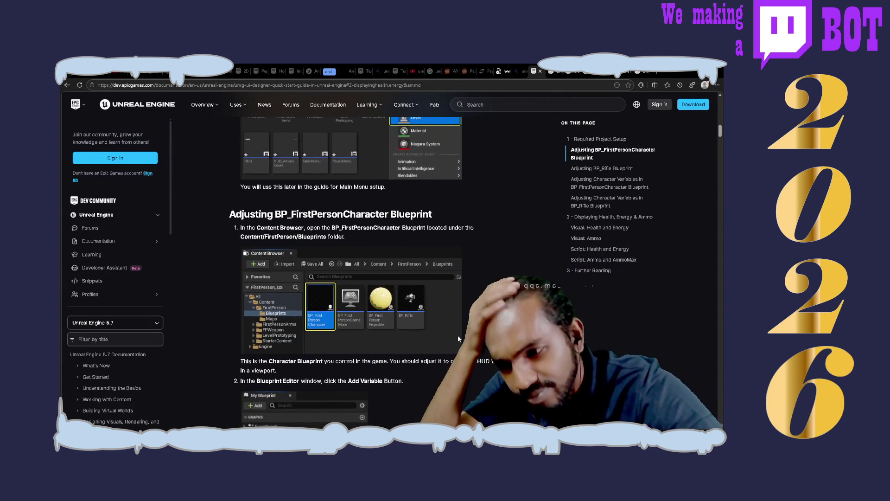
scroll(458, 335, "down", 9)
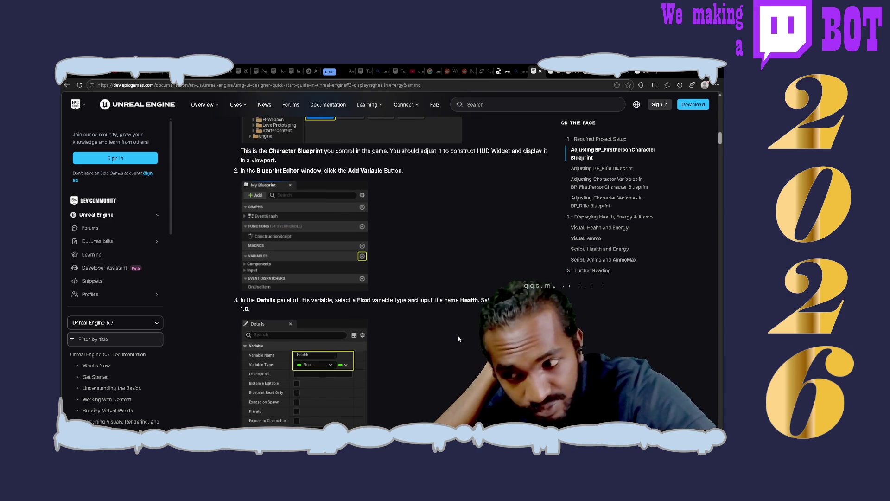
scroll(457, 339, "down", 7)
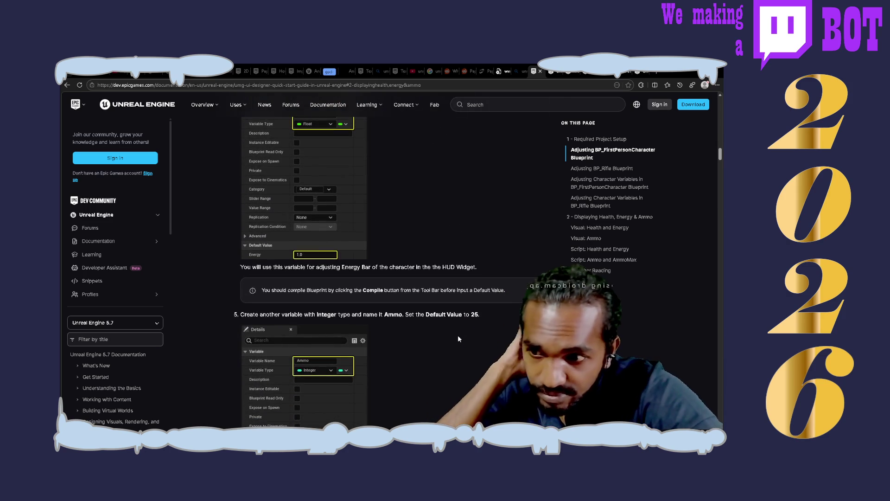
scroll(458, 338, "down", 1)
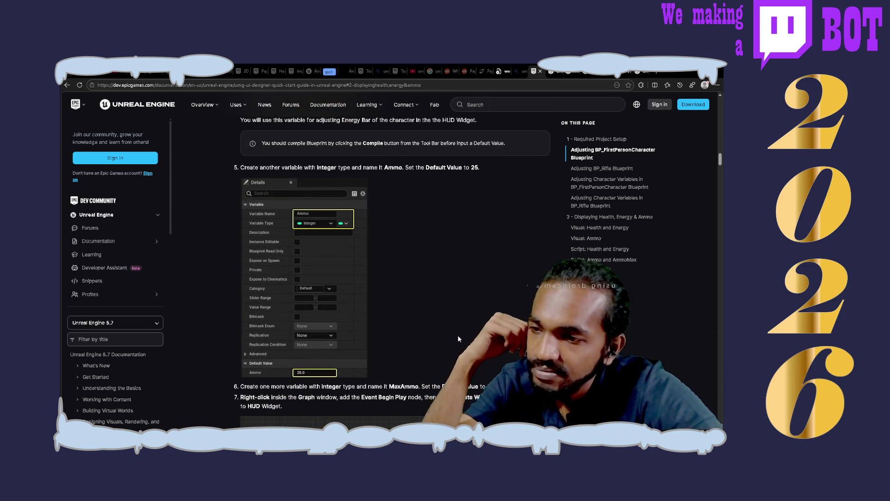
scroll(458, 337, "down", 10)
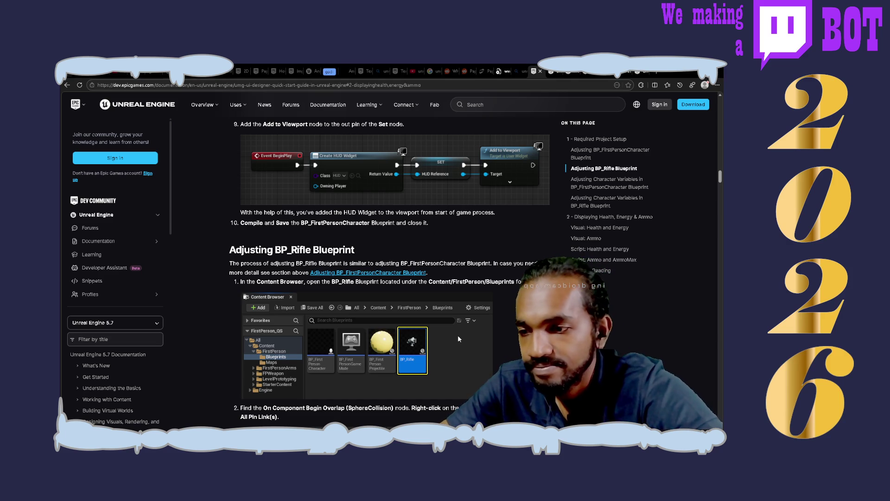
- Review the rest of the UMG guide, then bring up the Bing 'unreal sequencer' results
scroll(458, 338, "down", 3)
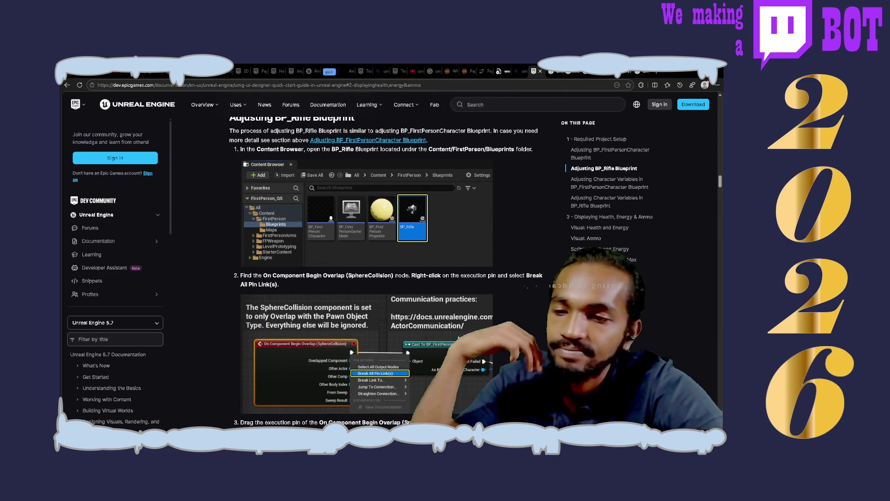
scroll(458, 338, "up", 3)
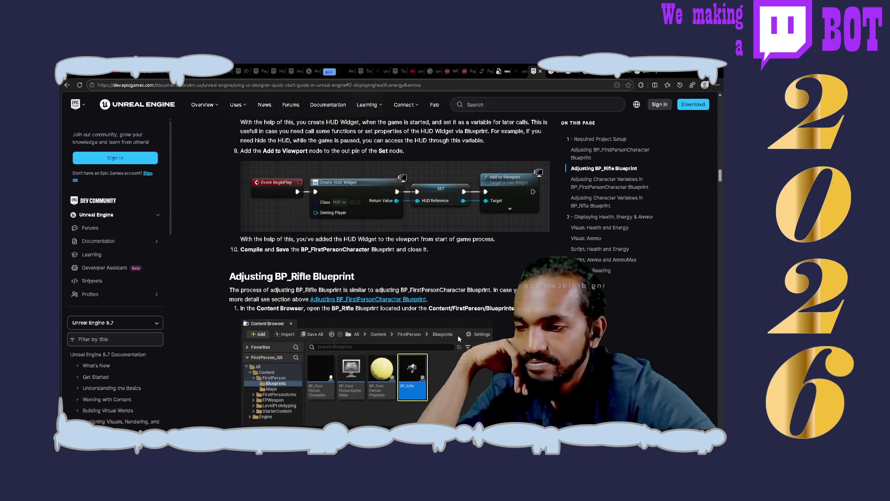
scroll(457, 335, "up", 1)
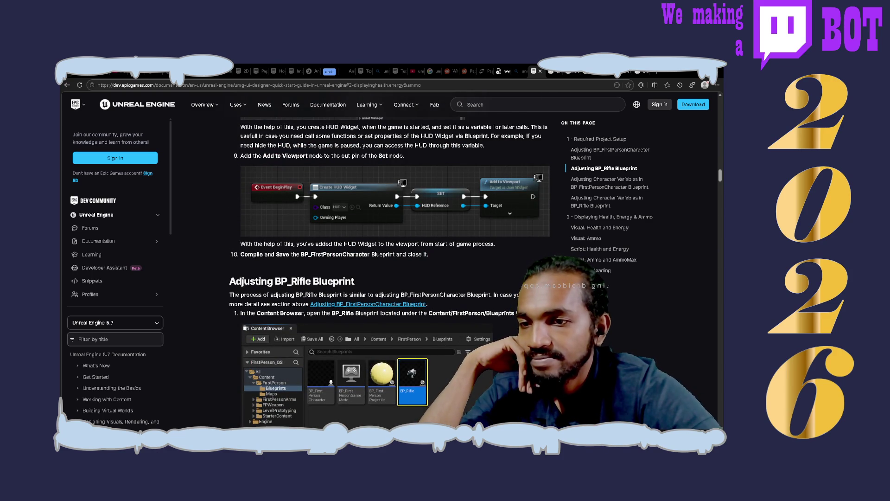
scroll(389, 273, "down", 10)
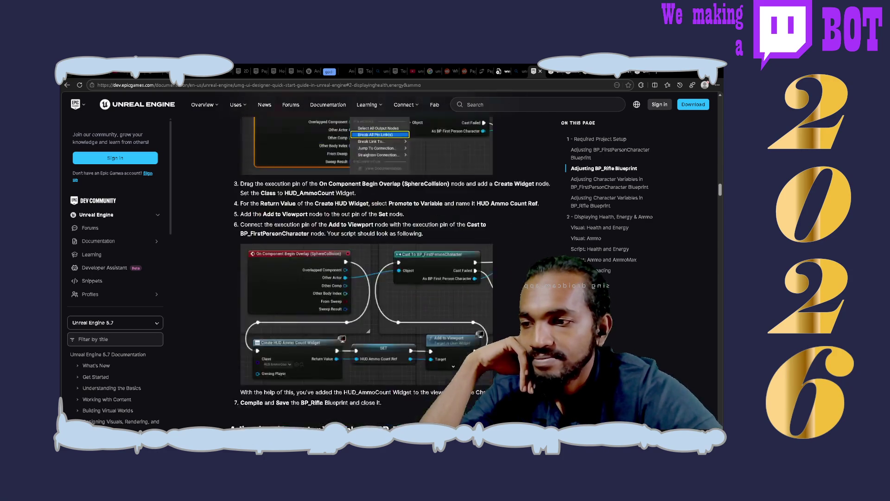
scroll(389, 273, "down", 10)
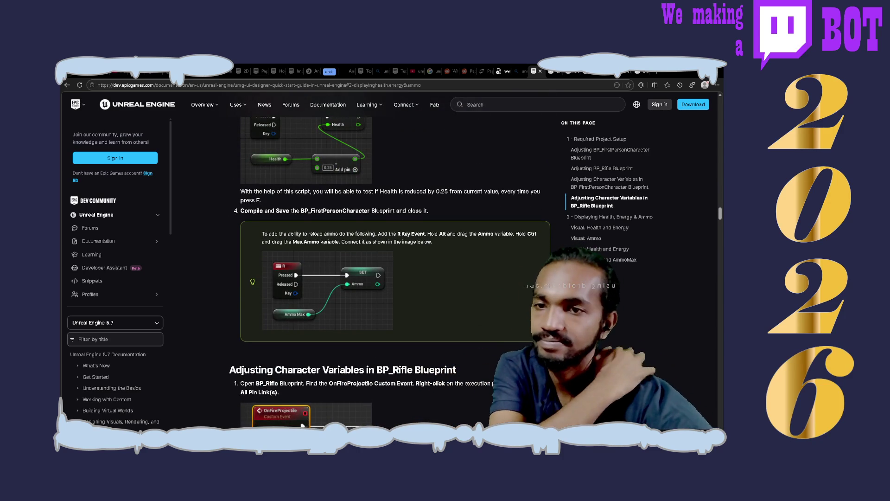
left_click(519, 70)
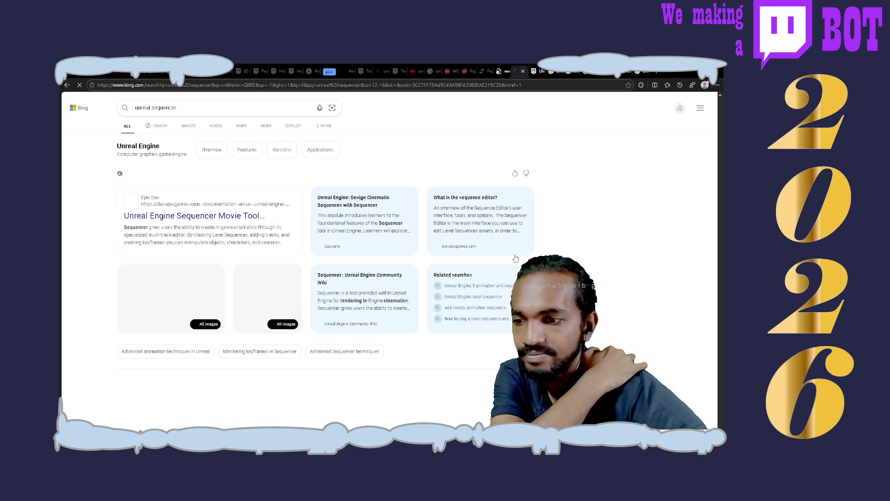
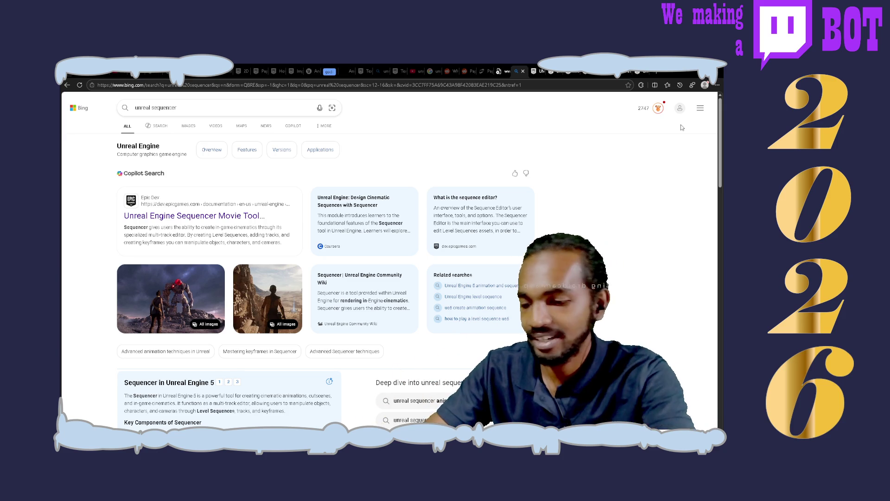
- Search Bing for '4d animation' in a new tab to get the Cinema 4D overview
key("ctrl+t")
type("4d")
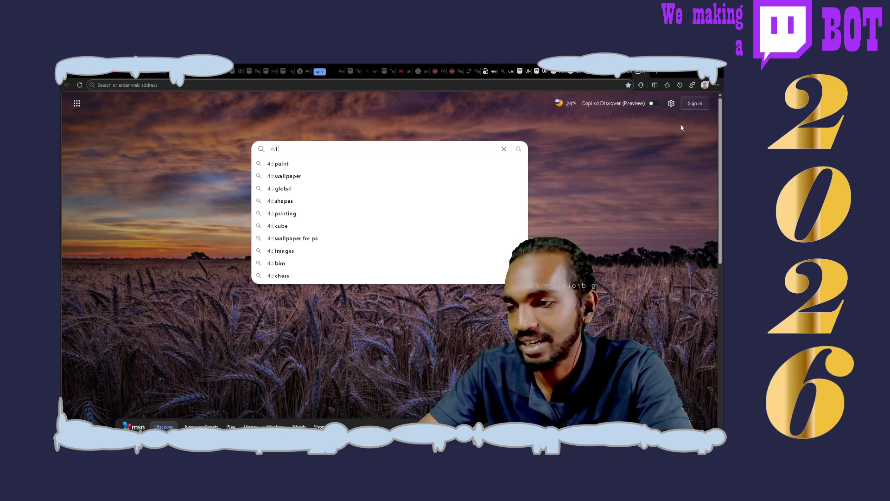
type(" animation")
key("Return")
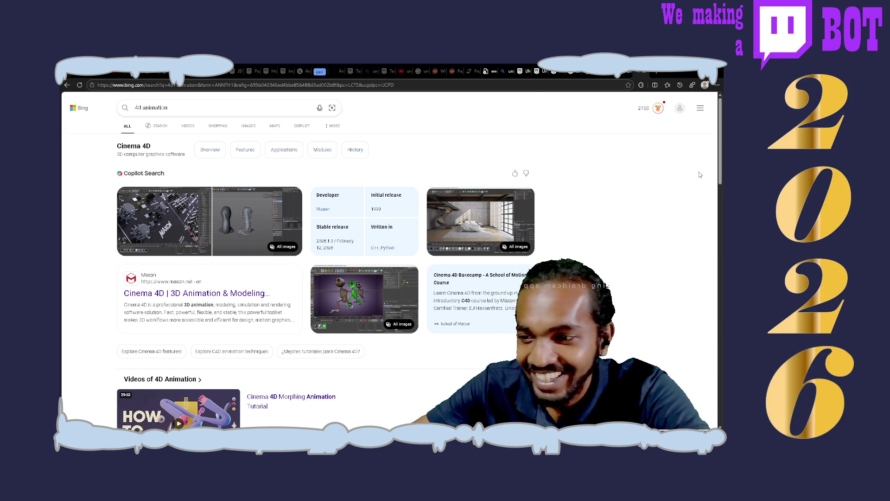
- Skim the 4D animation results, then return to the Unreal Sequencer docs at the Level Sequence section
scroll(699, 175, "down", 3)
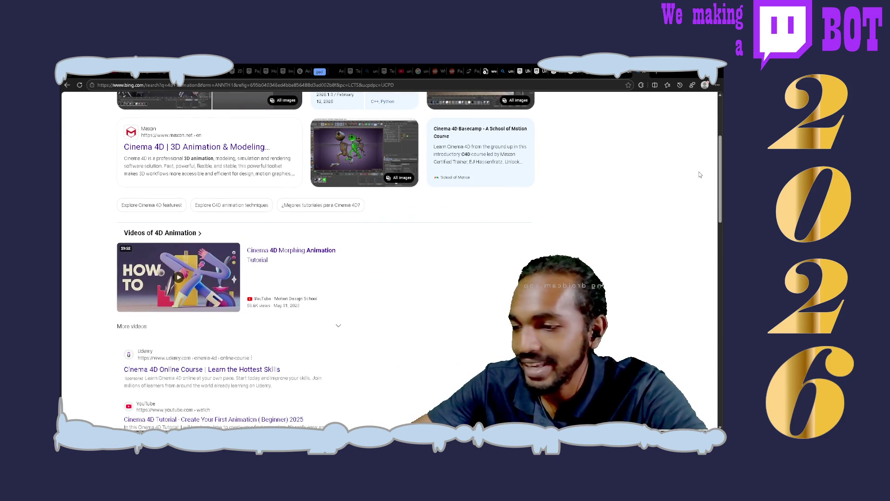
scroll(700, 174, "down", 6)
scroll(700, 174, "up", 10)
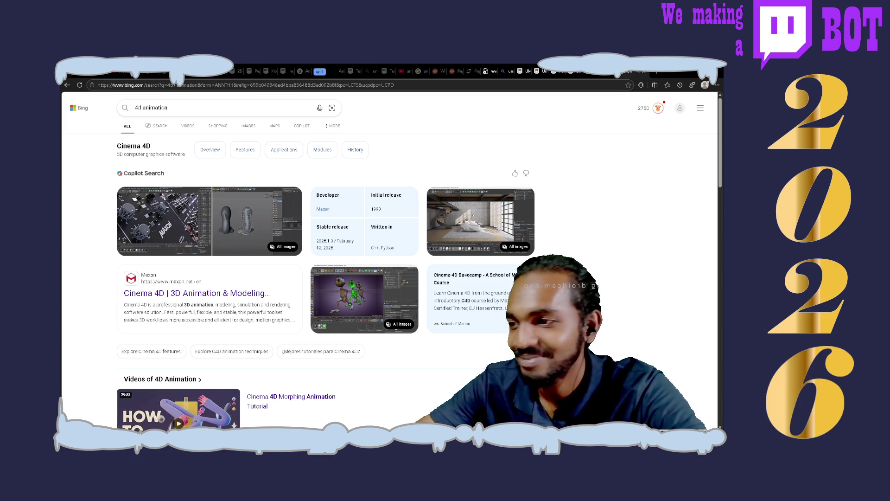
key("ctrl+Tab")
scroll(390, 272, "down", 5)
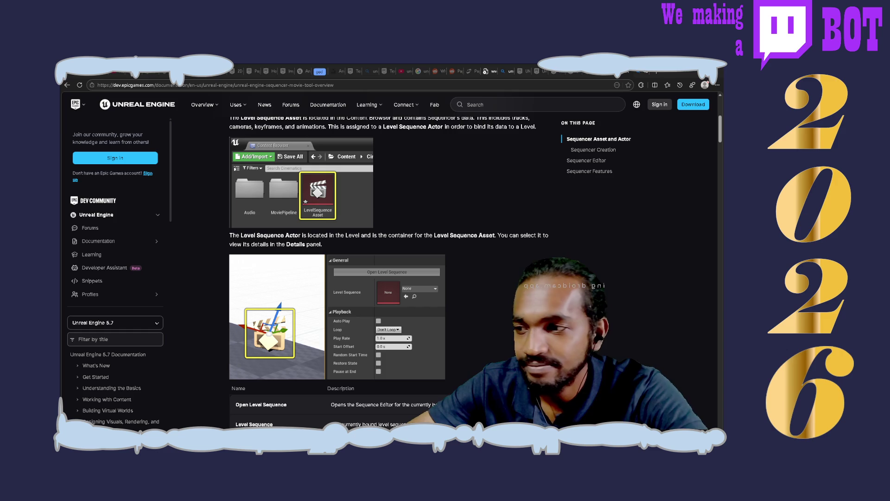
- Bring the Neovim notes back in front and place the cursor on the Unreal line
key("alt+Tab")
key("alt+Tab")
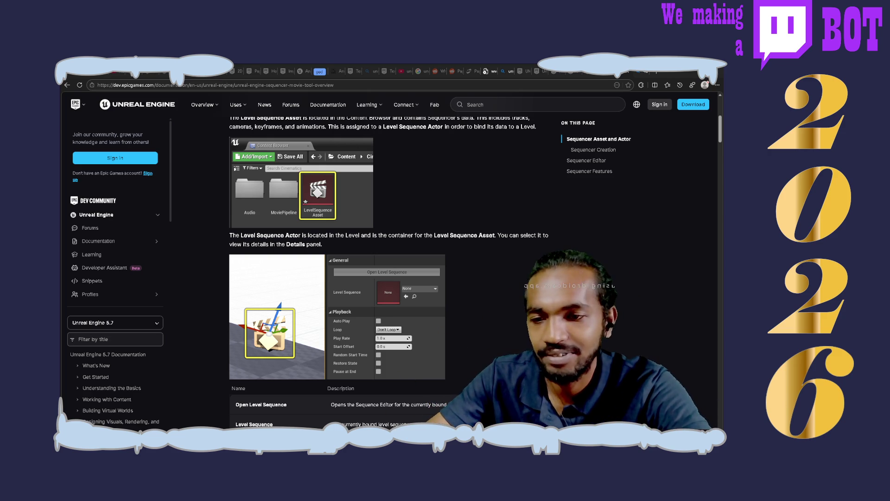
key("alt+Tab")
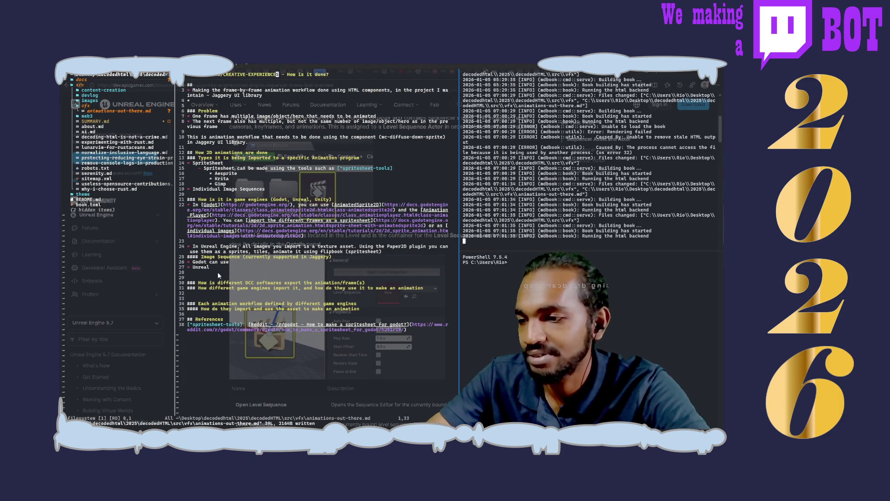
left_click(229, 268)
- Below line 36, start the heading '#### What DCC softwares are the artist uses to make'
key("j")
key("j")
key("j")
key("k")
key("j")
key("j")
key("j")
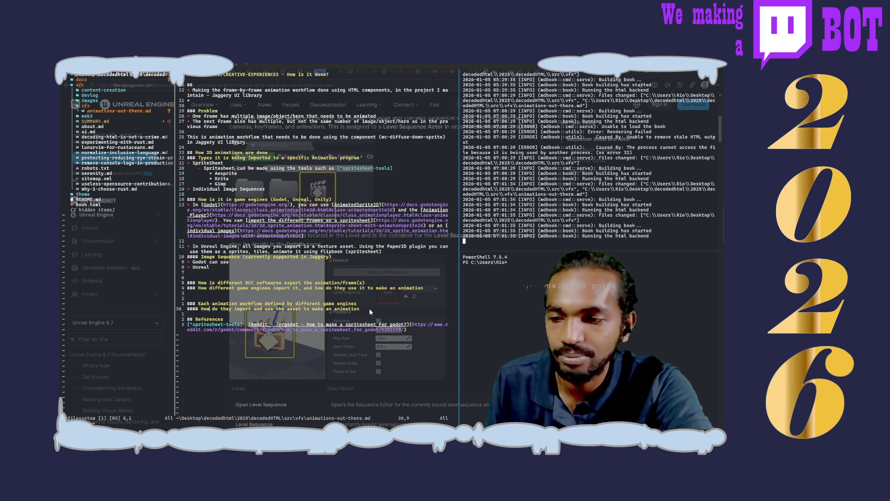
key("Return")
type("##")
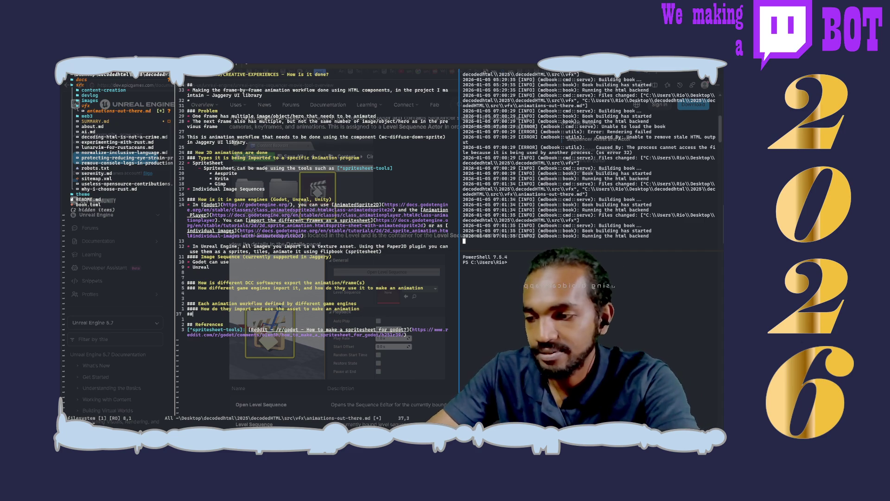
type("## What DCC softwar")
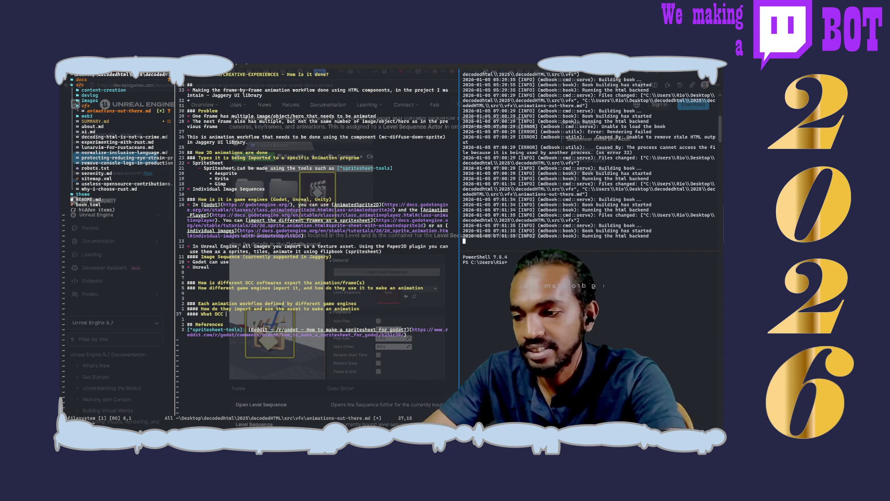
type("es are rh")
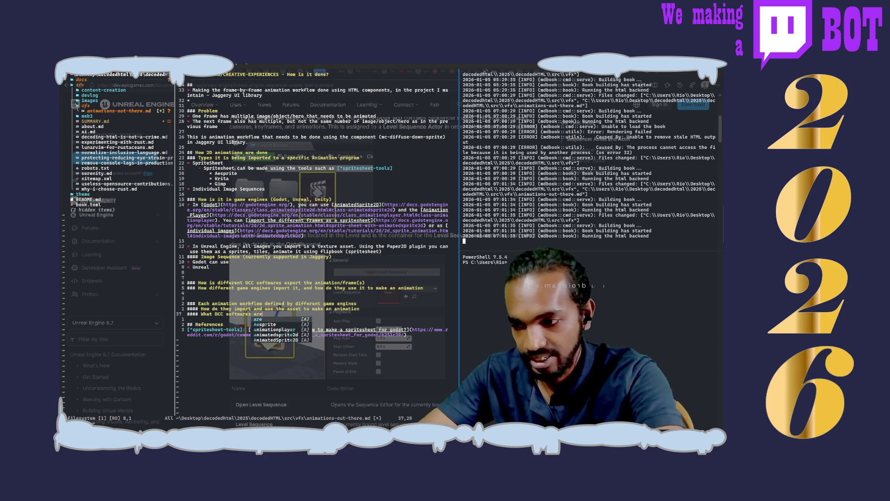
key("BackSpace")
type("the artost")
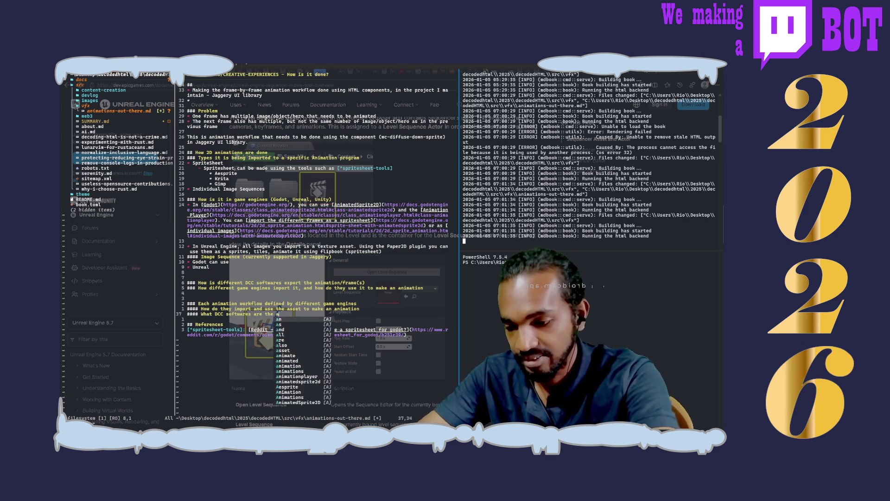
key("BackSpace")
key("BackSpace")
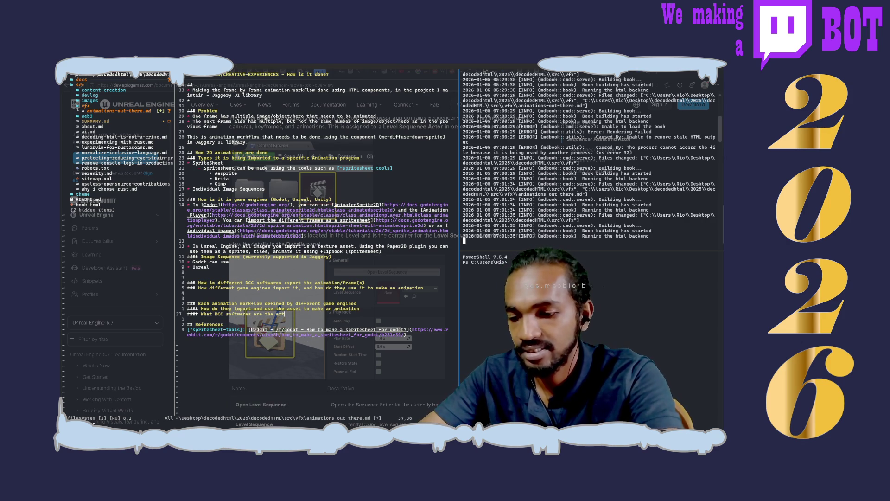
type("ist uses to make")
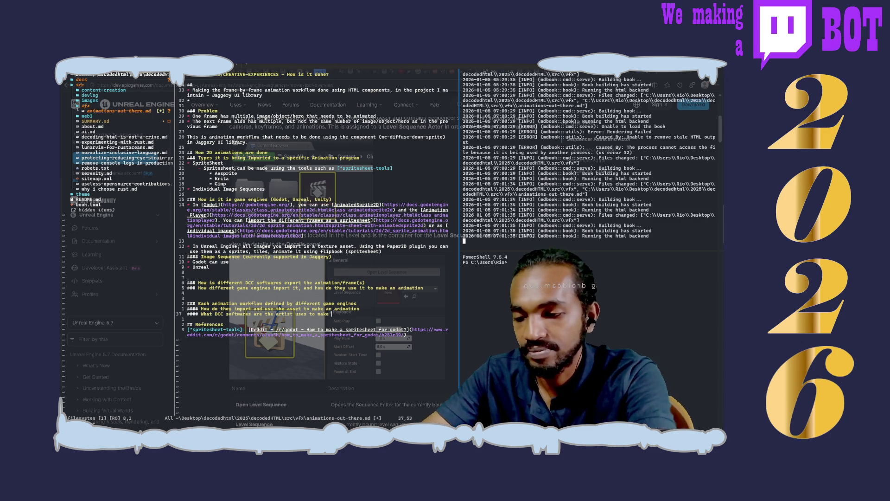
- Finish the heading with 'these texture assets', correcting typos along the way
type("theses")
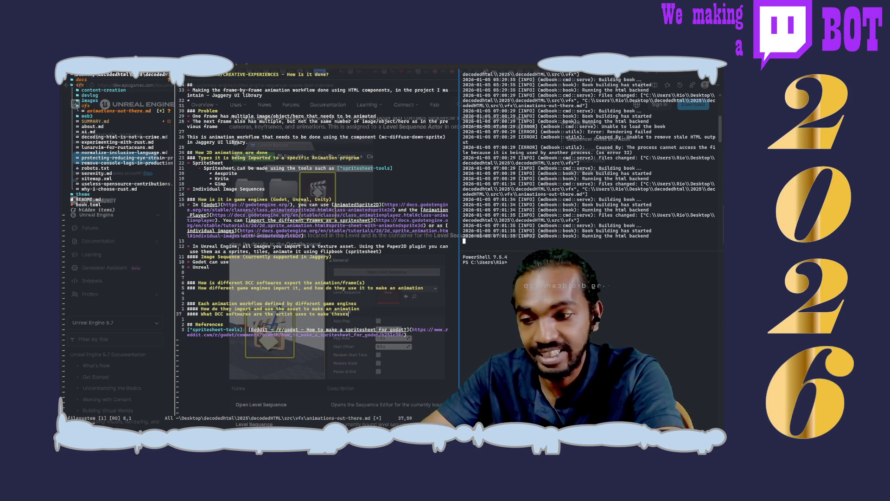
key("BackSpace")
type(" n4D")
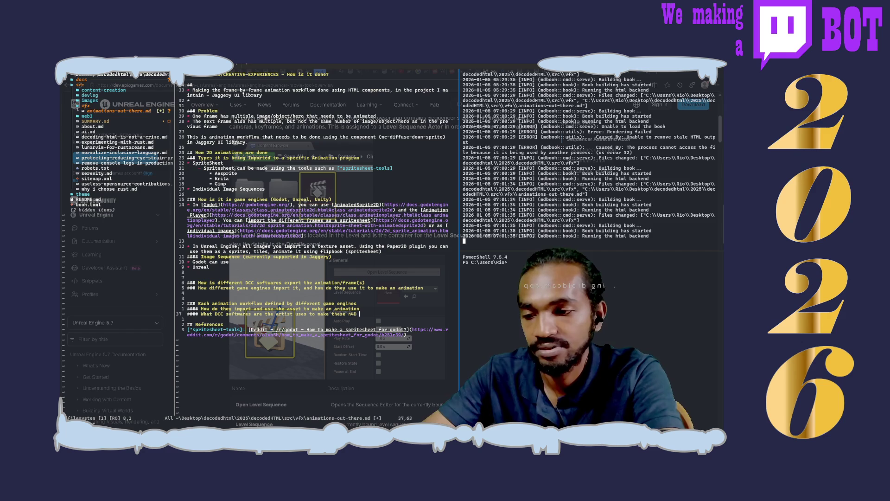
key("BackSpace")
key("BackSpace")
key("BackSpace")
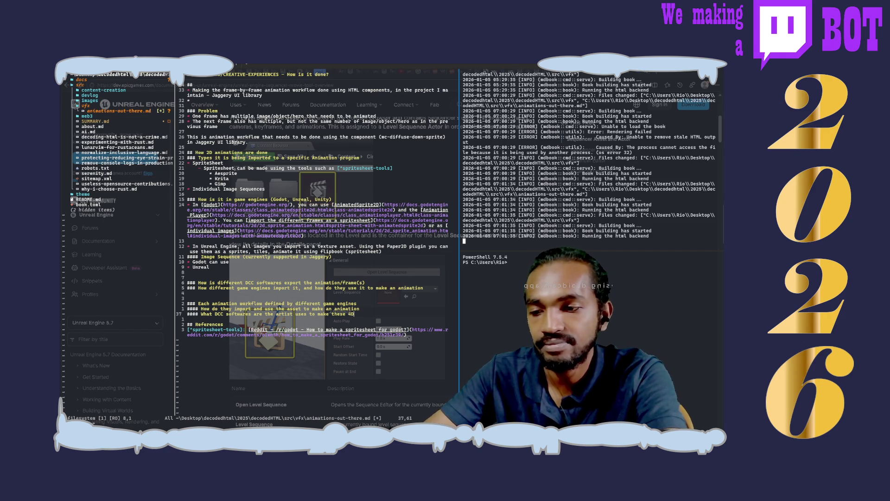
key("BackSpace")
key("BackSpace")
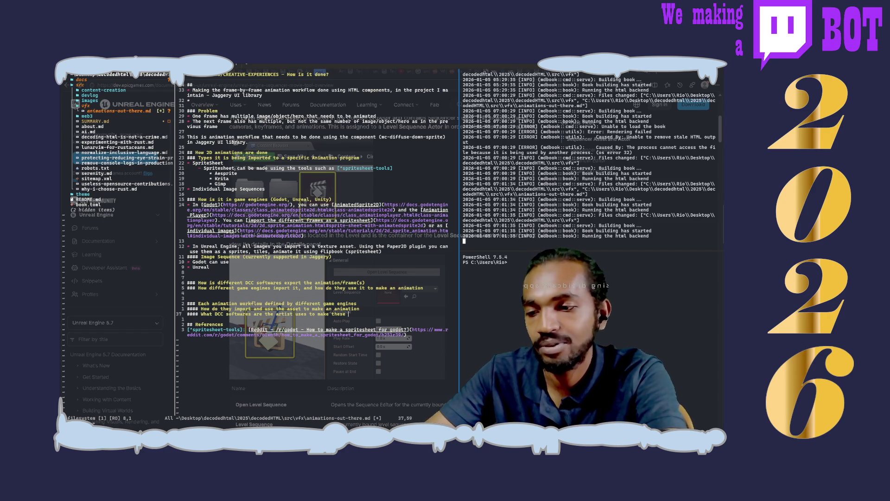
type("a")
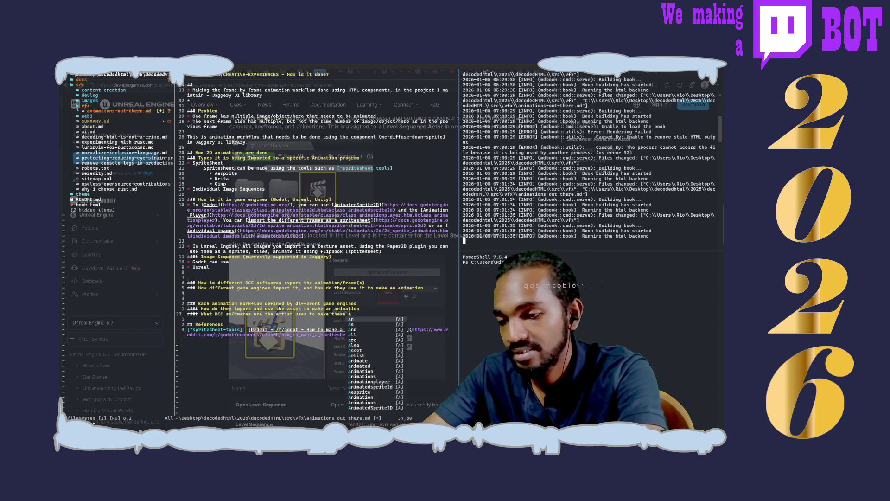
key("BackSpace")
type("textures")
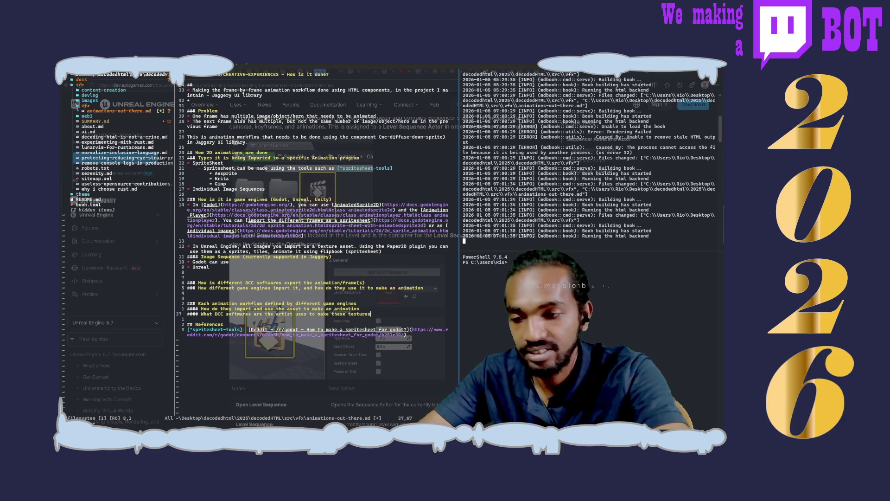
type("/assets")
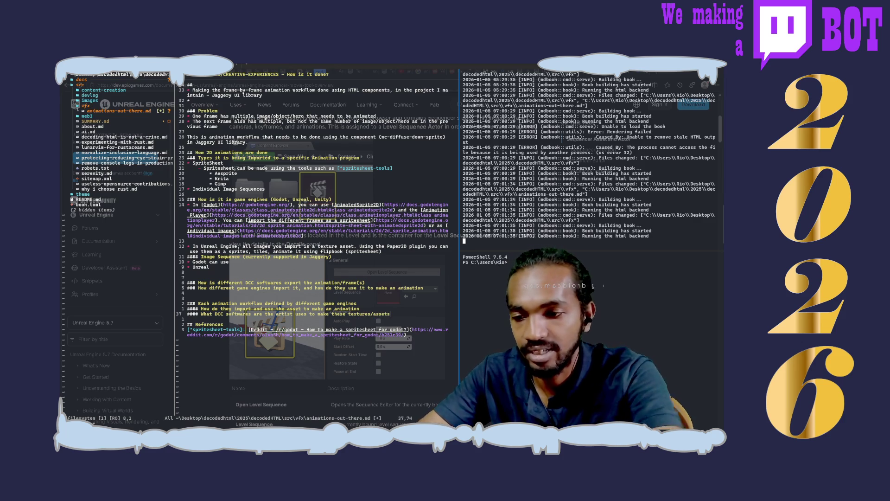
key("BackSpace")
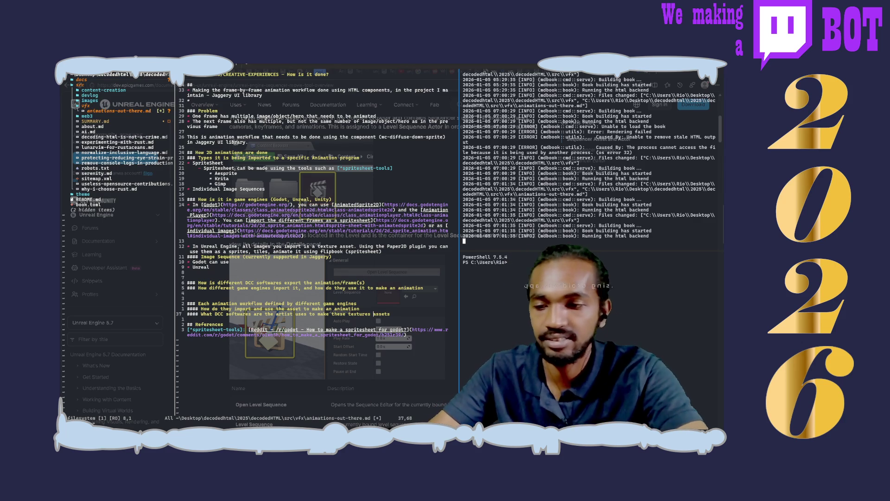
key("BackSpace")
key("Escape")
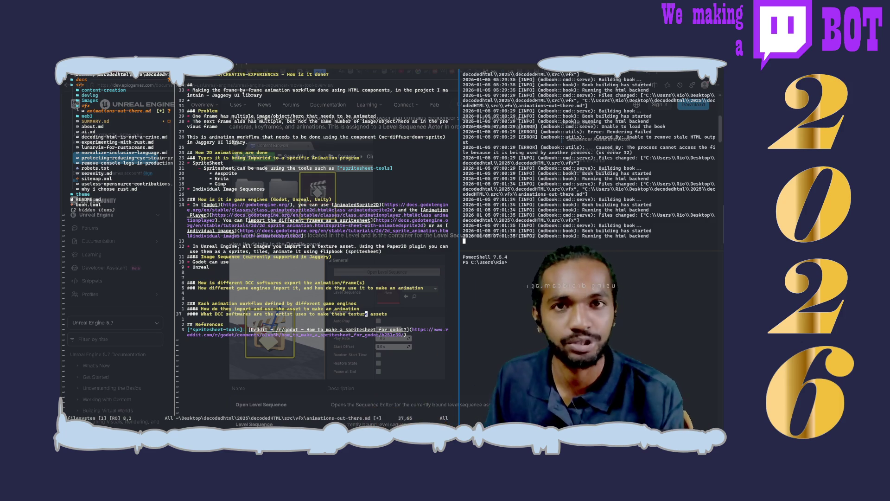
key("BackSpace")
key("BackSpace")
key("BackSpace")
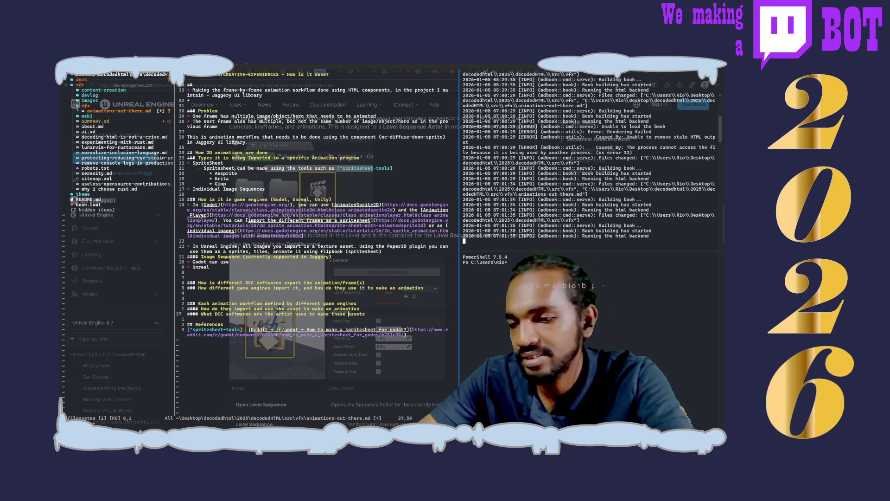
- Reword the DCC heading to say 'creative assets' and change 'uses' to 'using'
type("exper")
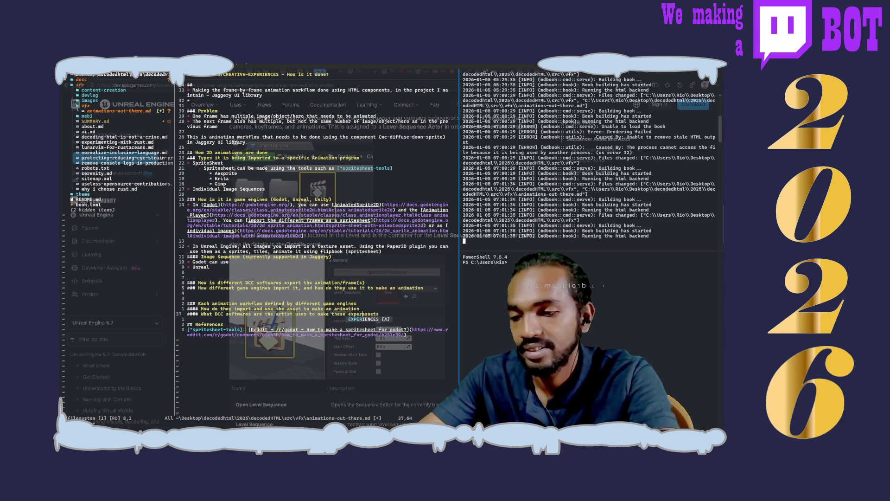
key("BackSpace")
key("BackSpace")
key("BackSpace")
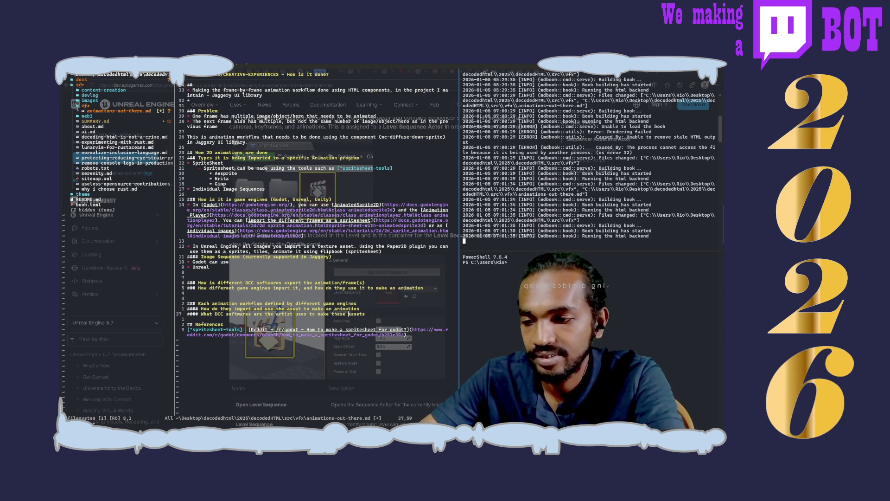
type("creative")
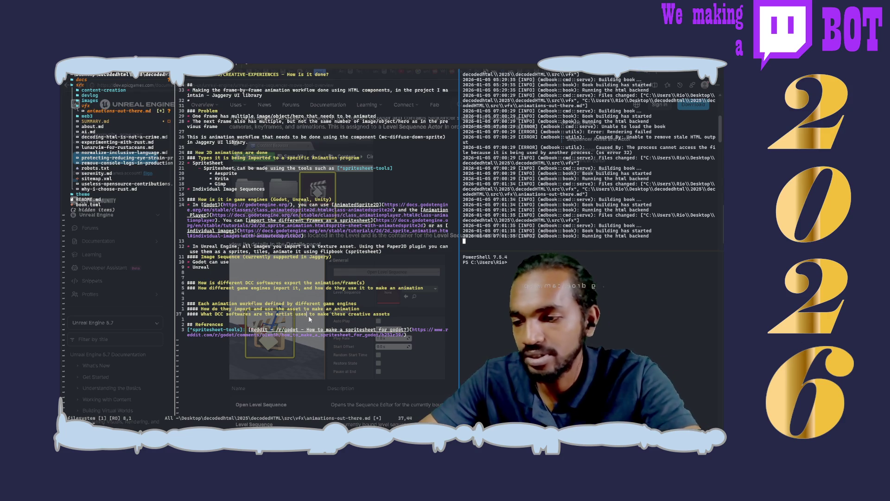
key("BackSpace")
key("BackSpace")
type("ing")
key("Escape")
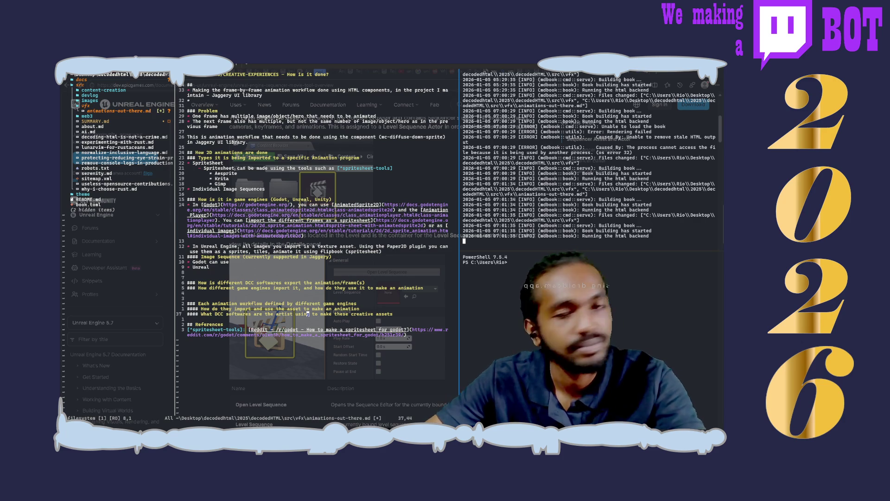
- Add '#### What are the jobs the artist who make these assets are able to work on' and save
key("A")
key("Return")
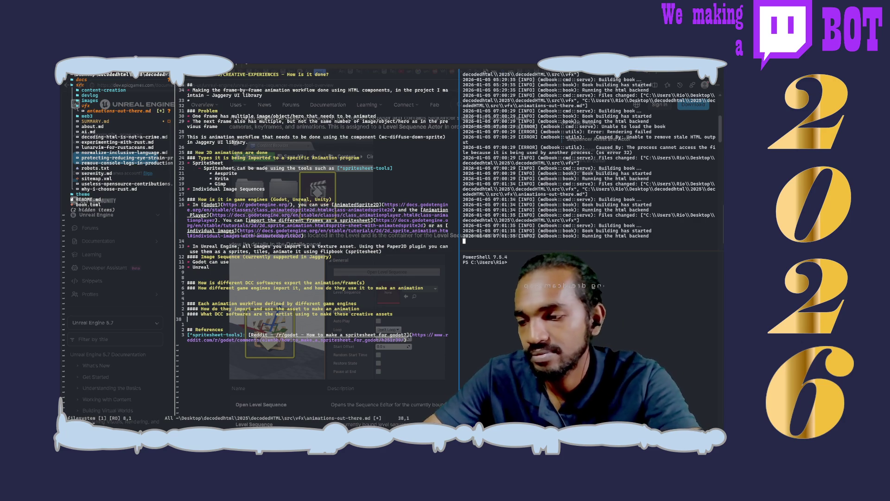
type("#### ")
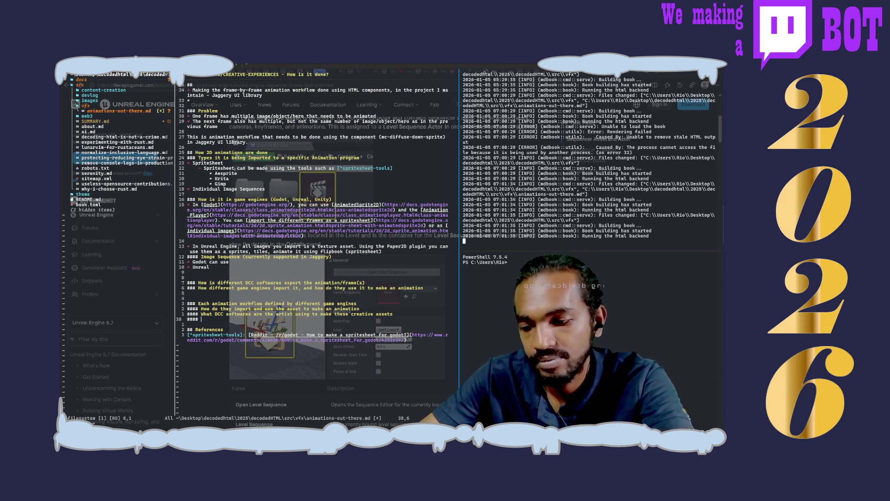
type("What are the")
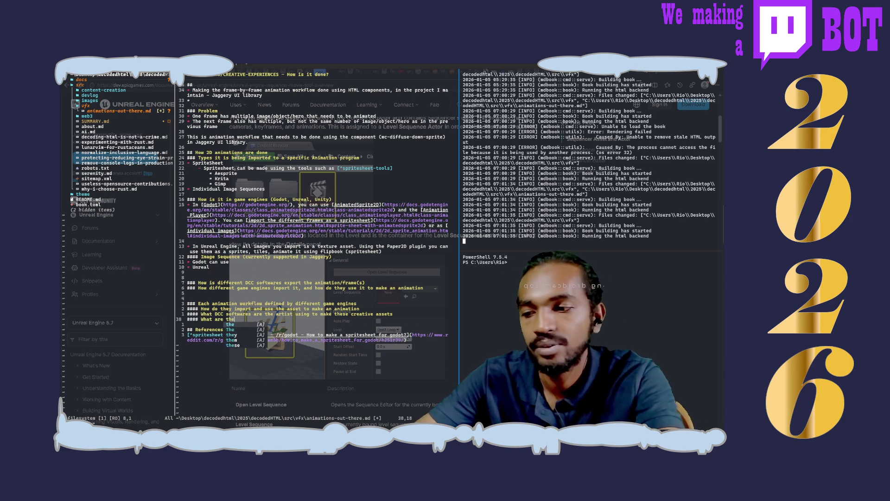
type(" jobs the a")
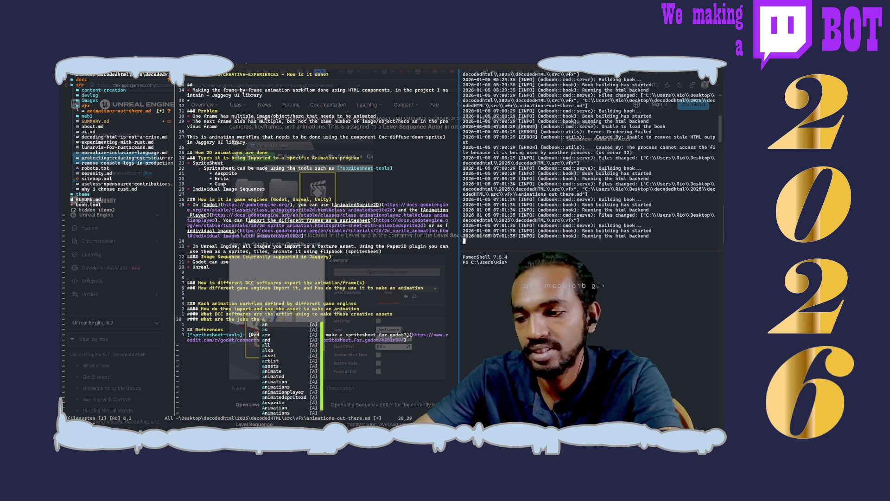
type("rtist ")
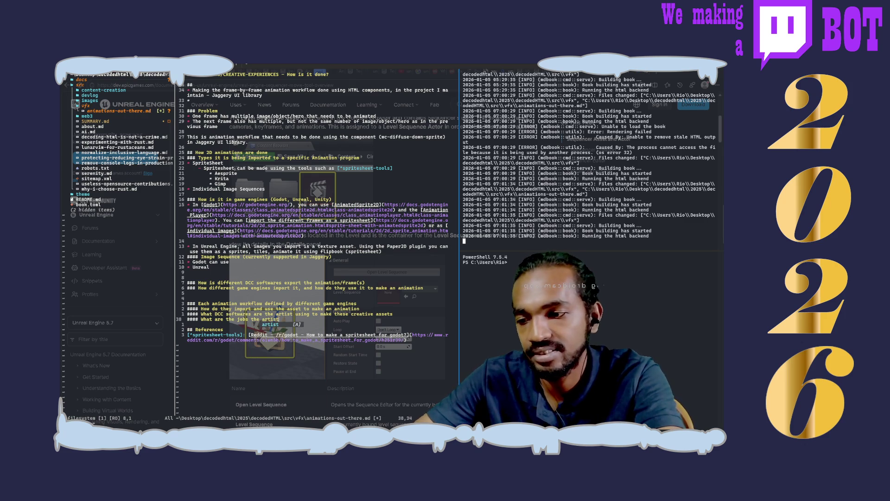
type("eho msk")
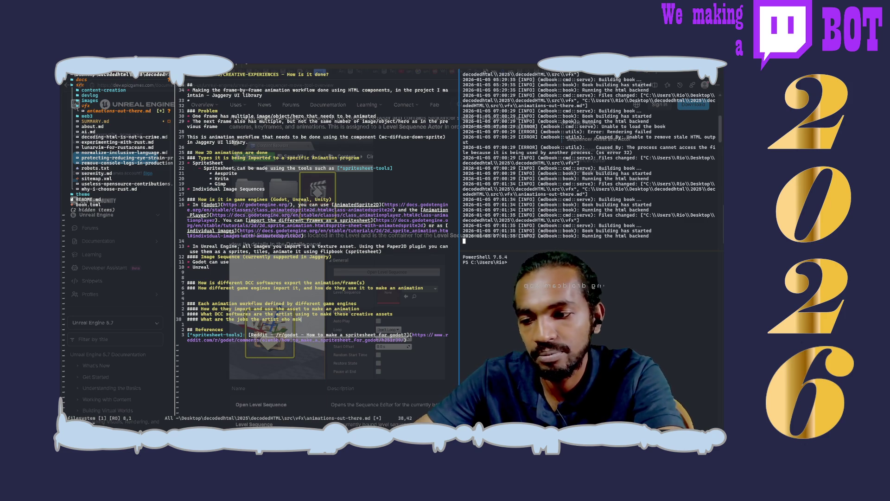
key("BackSpace")
key("BackSpace")
type("who make these assets")
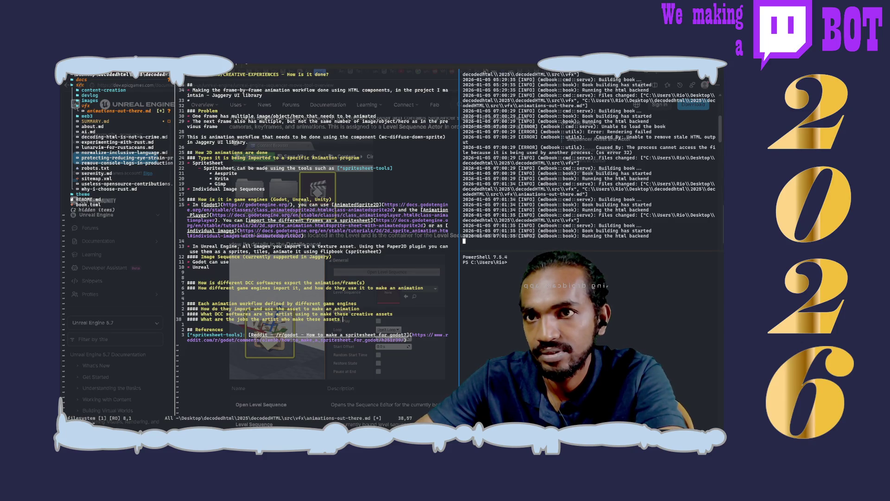
type("ap")
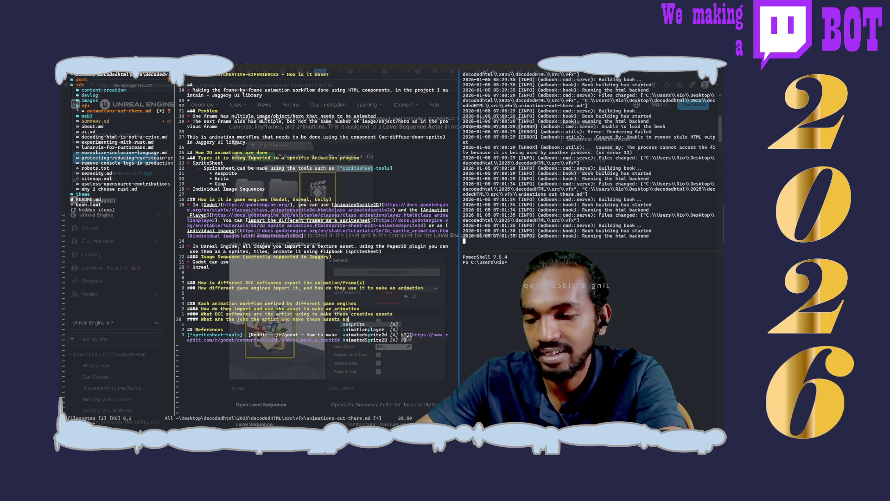
type("ply for")
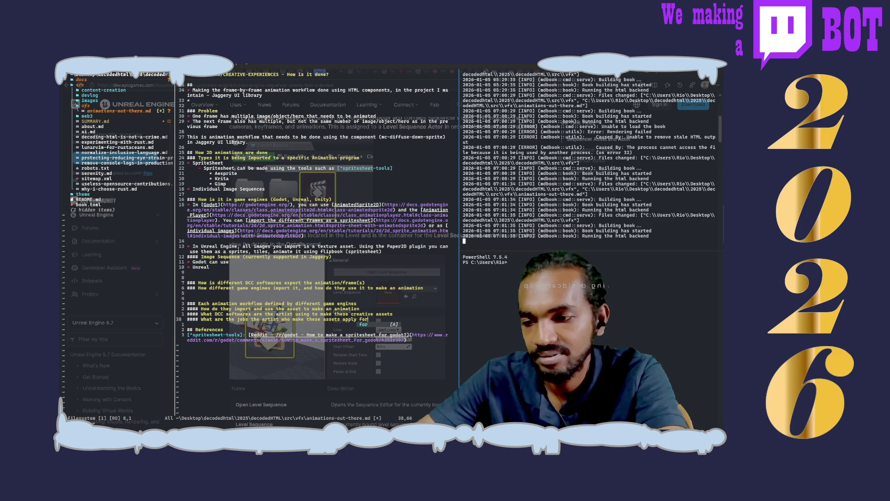
key("BackSpace")
key("BackSpace")
key("BackSpace")
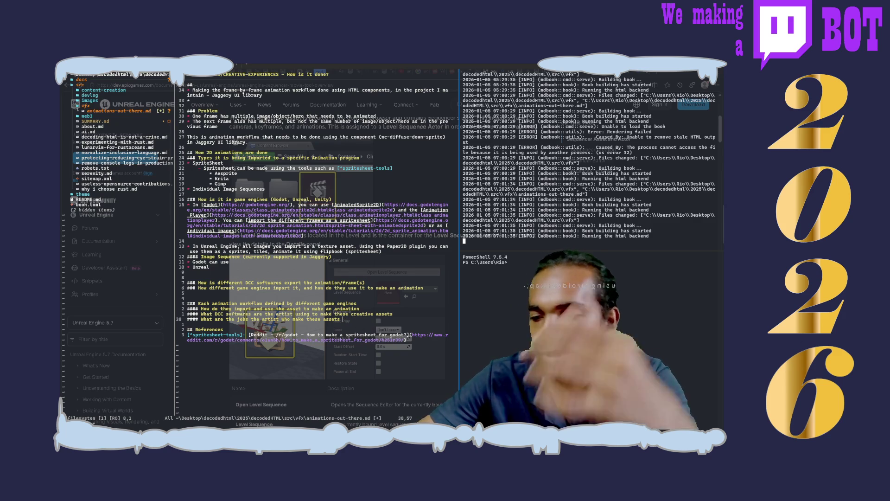
type("can work")
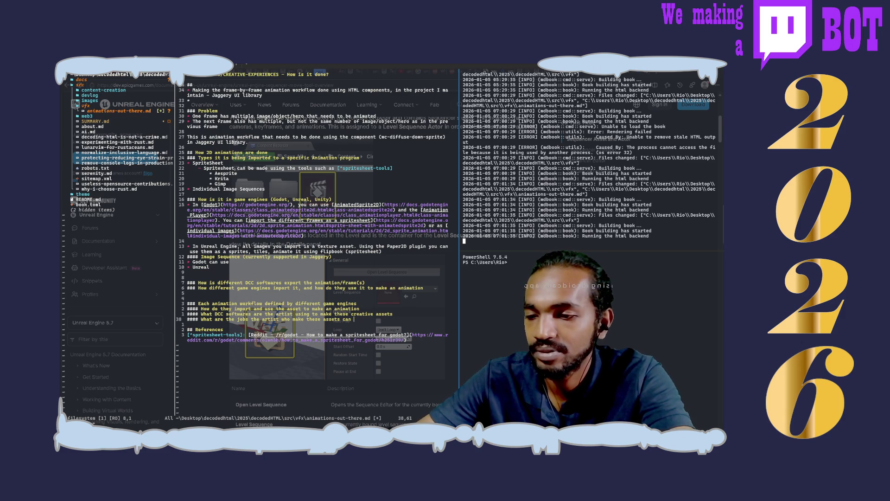
type("are able to ")
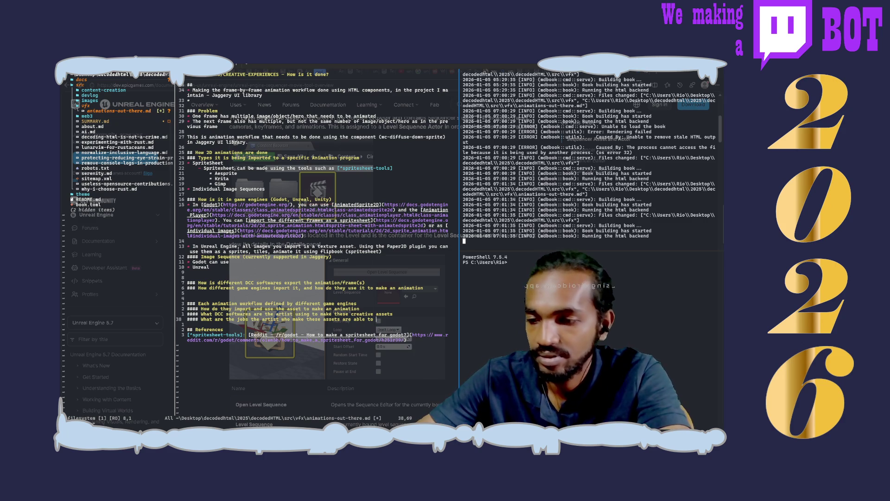
type("work on")
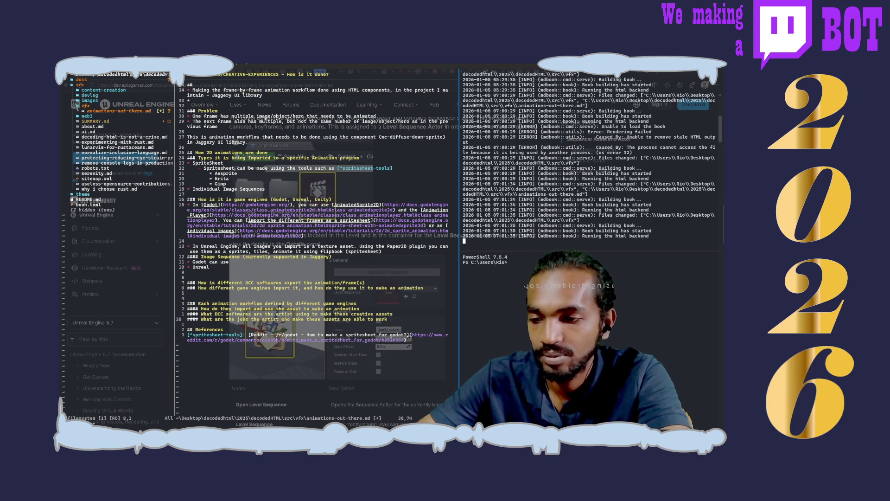
key("Escape")
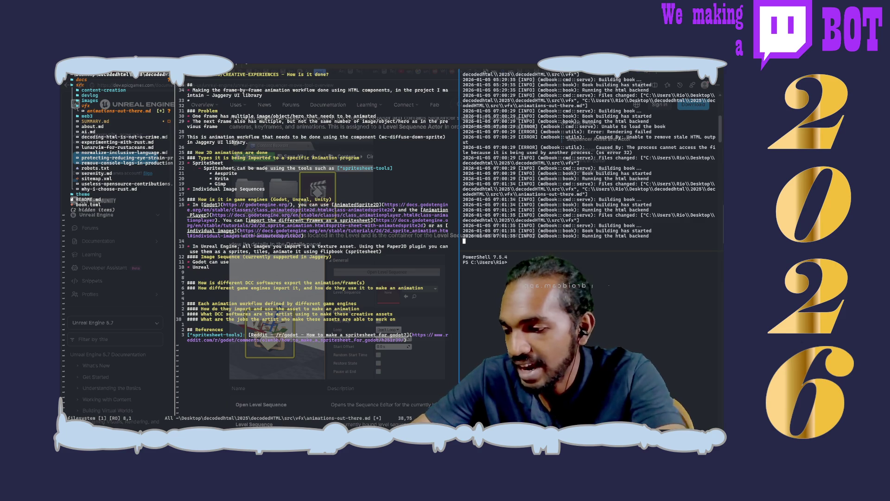
type(":w")
key("Return")
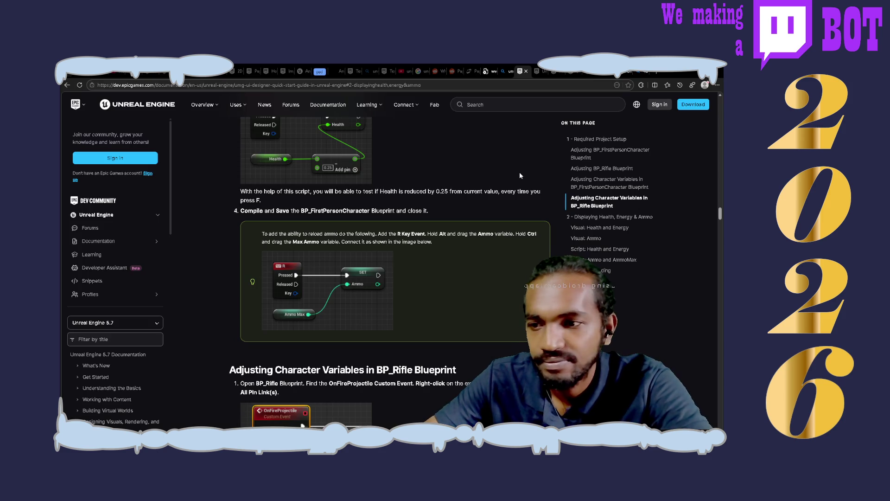
- Switch to the Unreal Animating Characters and Objects docs tab and copy its URL
key("ctrl+Tab")
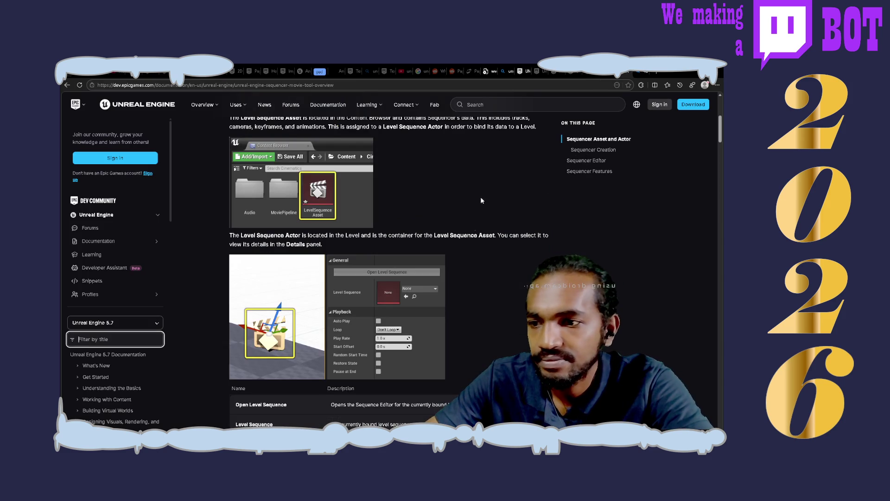
key("ctrl+Tab")
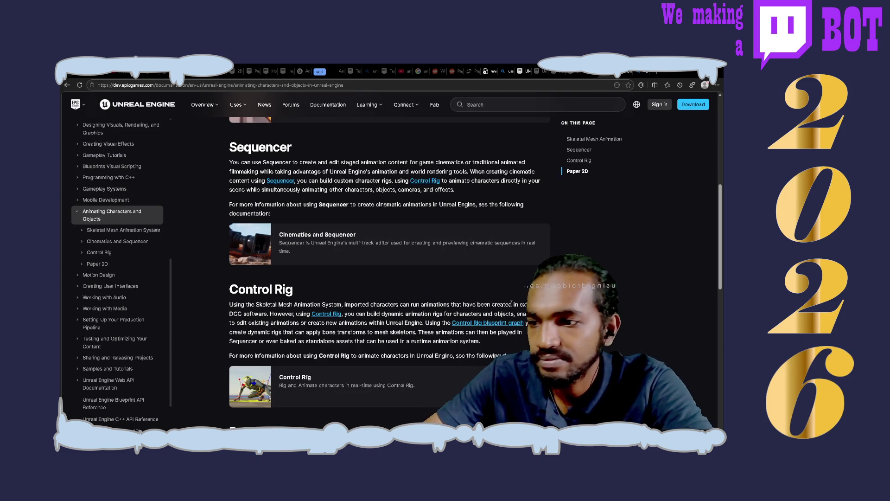
scroll(511, 303, "up", 4)
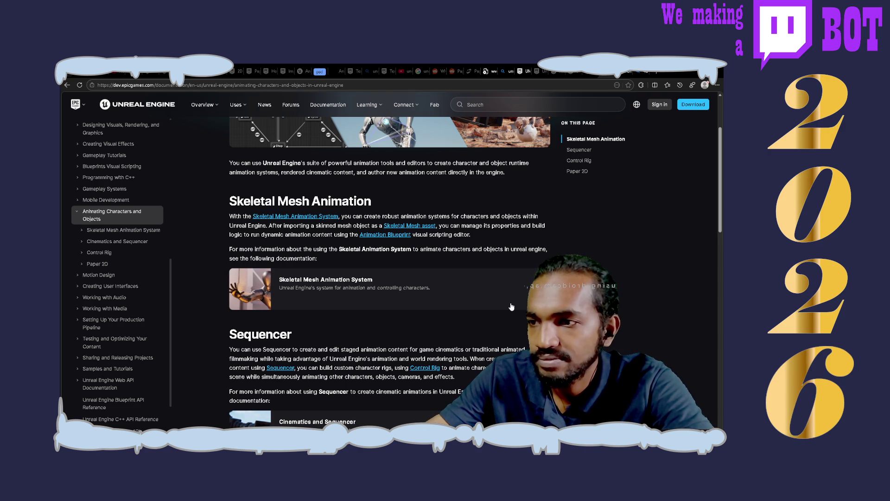
left_click(365, 83)
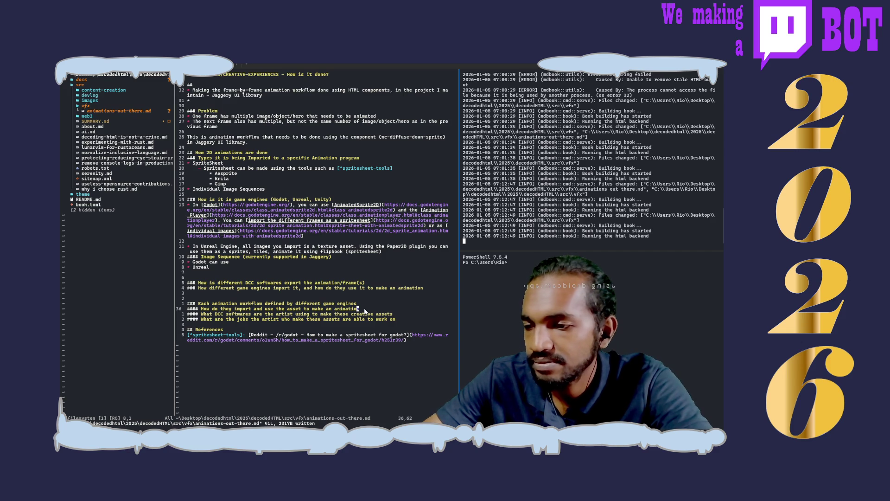
- Add an 'In unreal' link with the pasted docs URL under the game-engine heading and save
key("A")
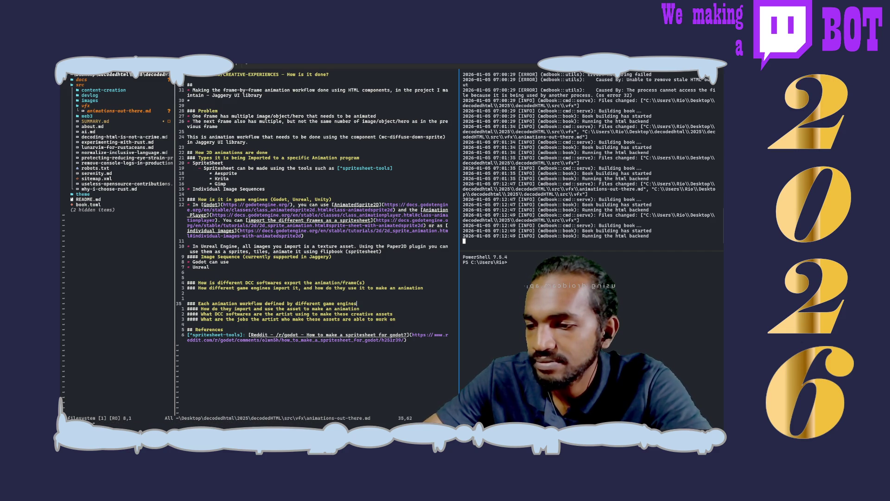
key("Return")
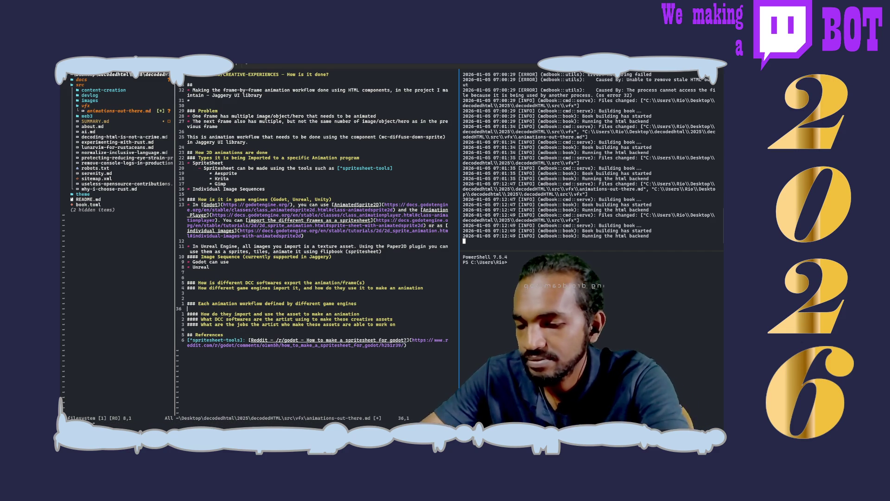
type("In un")
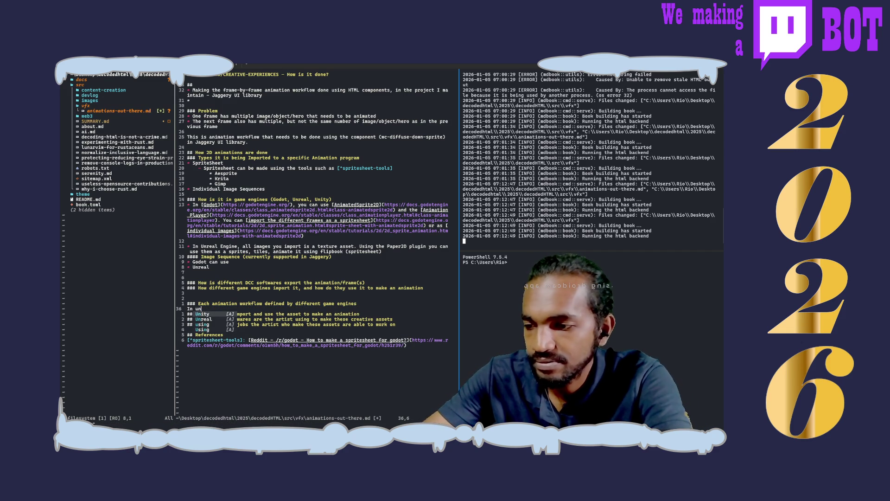
type("real](")
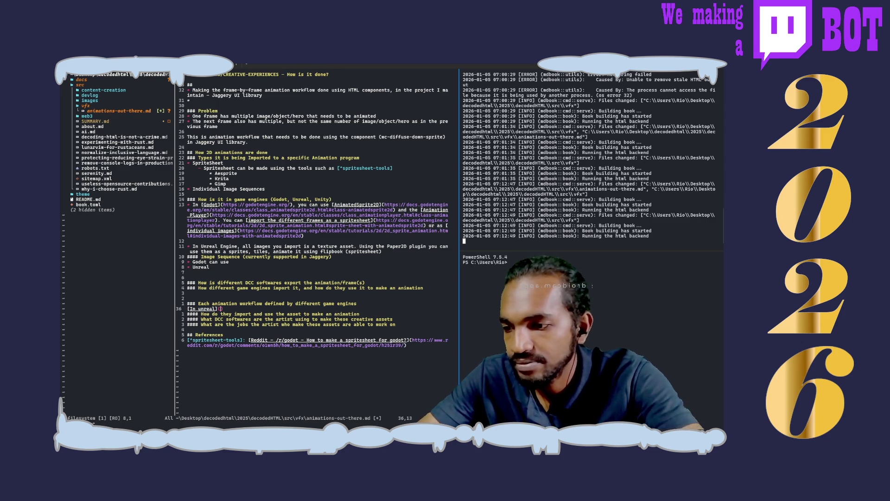
type("https://dev.epicgames.com/documentation/en-us/unreal-engine/animating-characters-and-objects-in-unreal-engine")
type(":w")
key("Return")
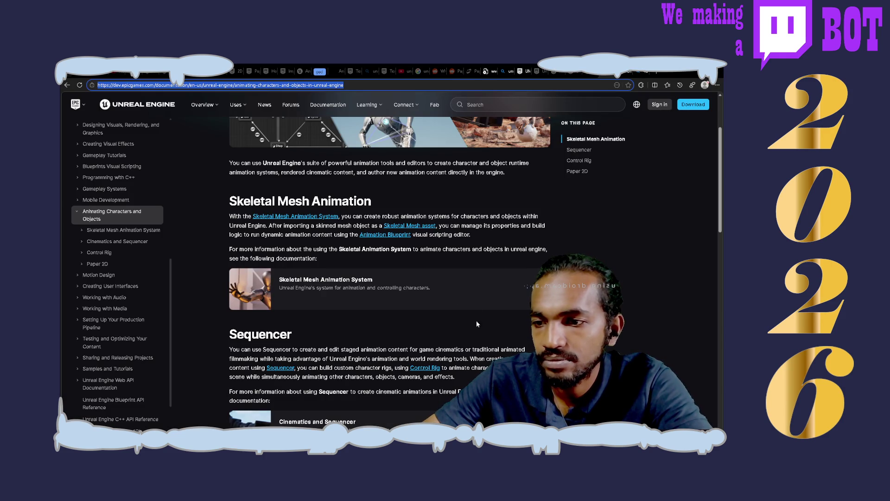
- Read through the Sequencer, Control Rig and Paper 2D sections, then return to Neovim
scroll(389, 260, "down", 1)
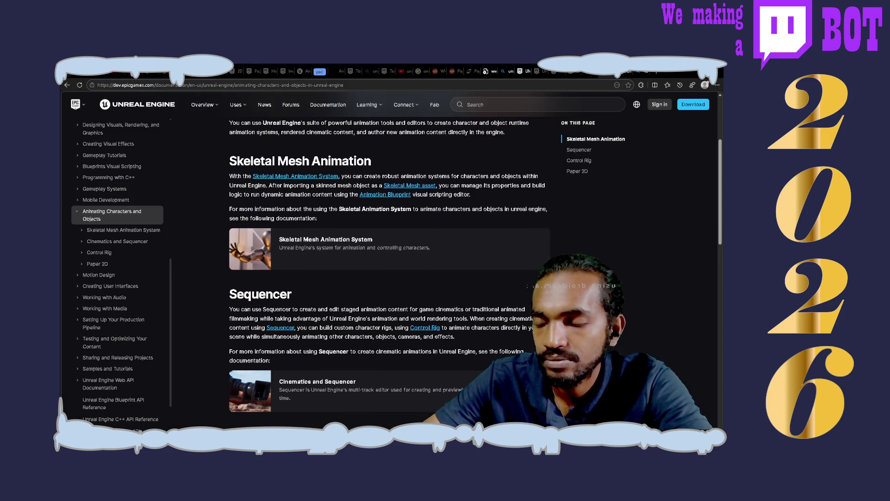
scroll(390, 259, "down", 2)
scroll(389, 259, "down", 4)
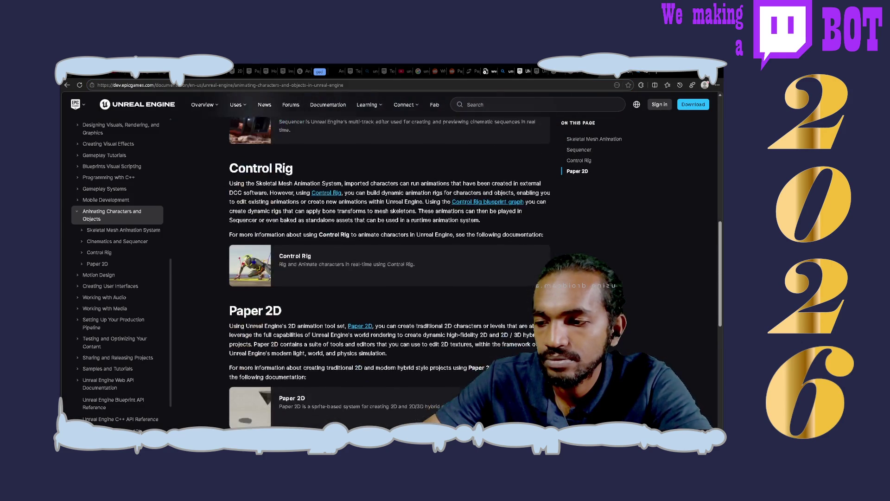
scroll(390, 260, "down", 3)
scroll(390, 260, "up", 4)
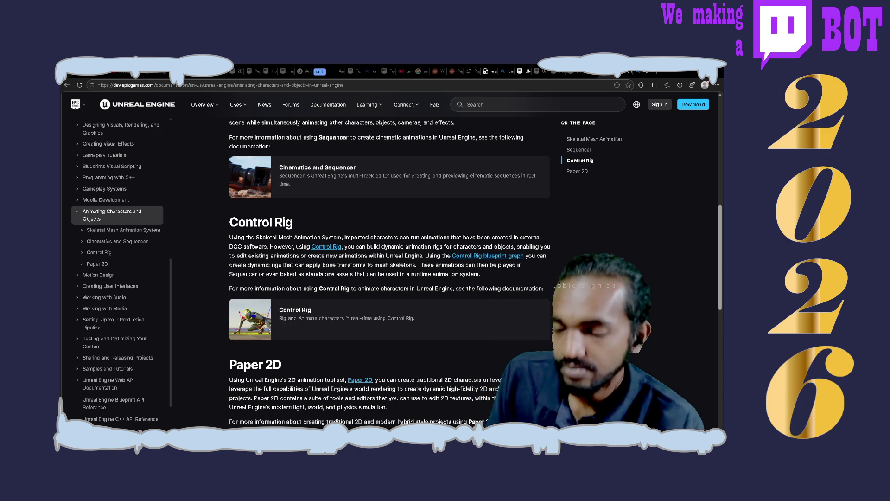
scroll(389, 273, "up", 1)
scroll(390, 273, "up", 2)
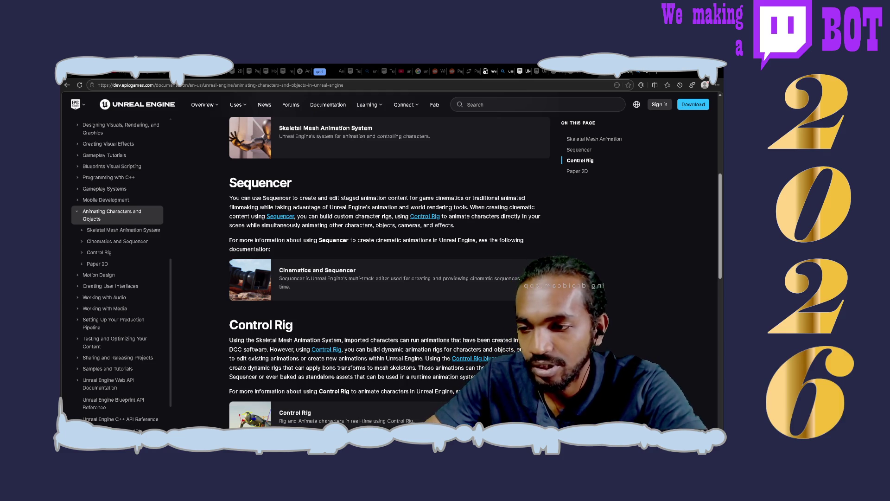
key("alt+Tab")
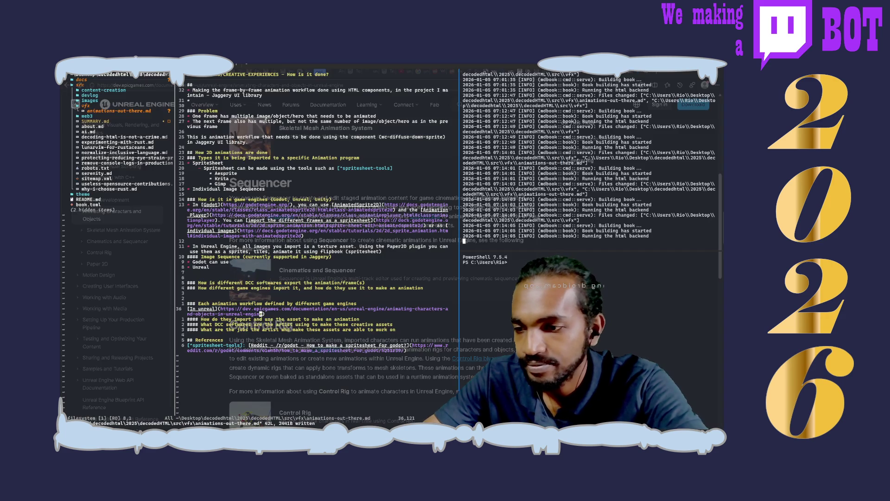
- Below the questions list, type a heading asking how it compares to the UI Component being built
left_click(409, 328)
key("o")
type("####")
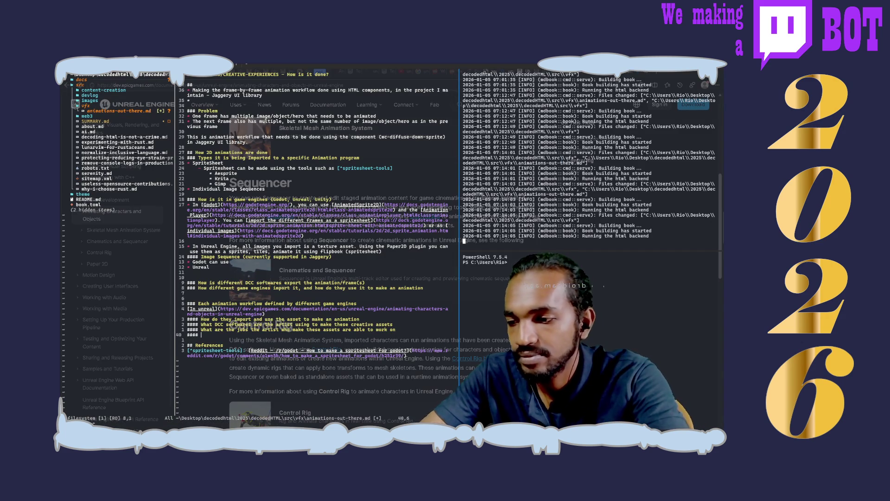
type("How does it ")
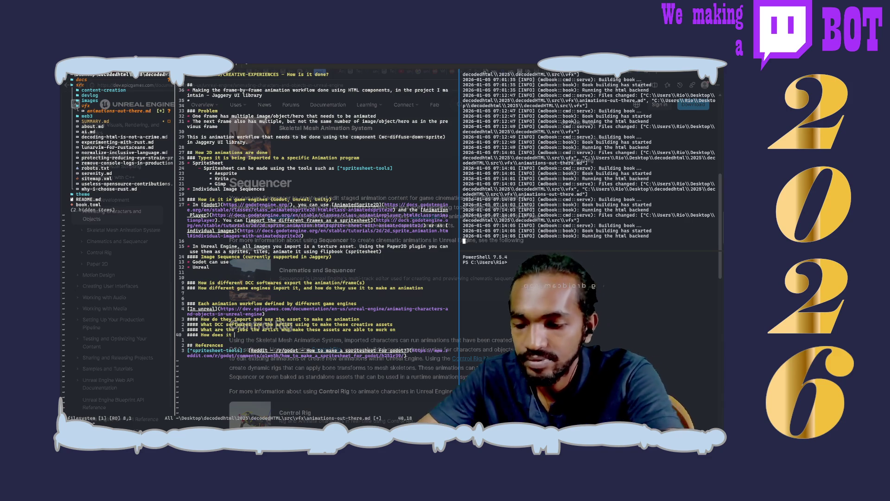
type("compare to Jaggery Compone")
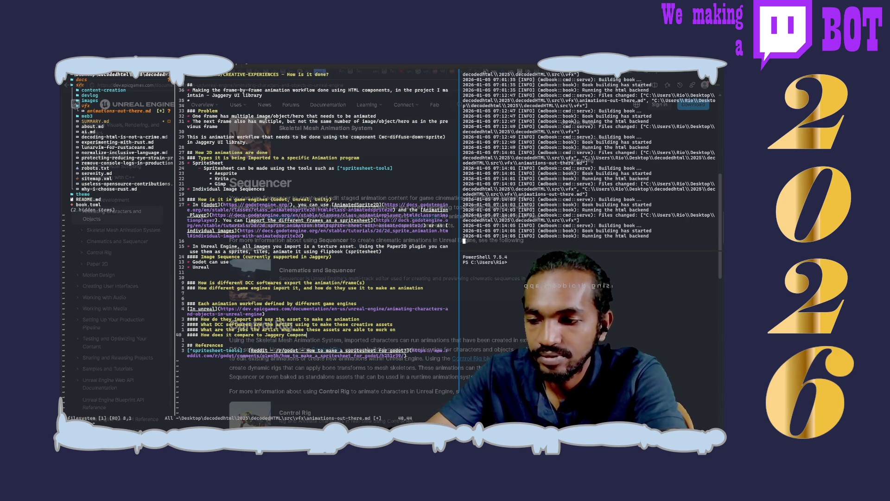
type("UI")
key("BackSpace")
key("BackSpace")
key("BackSpace")
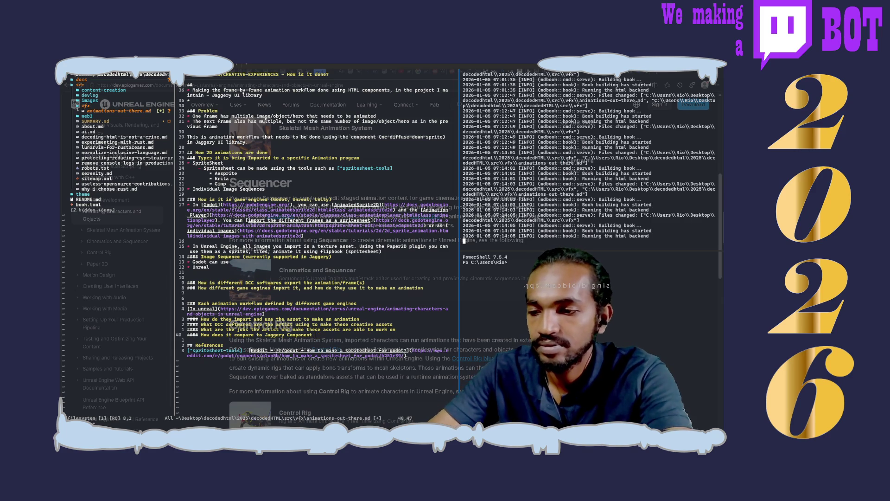
type("ui ")
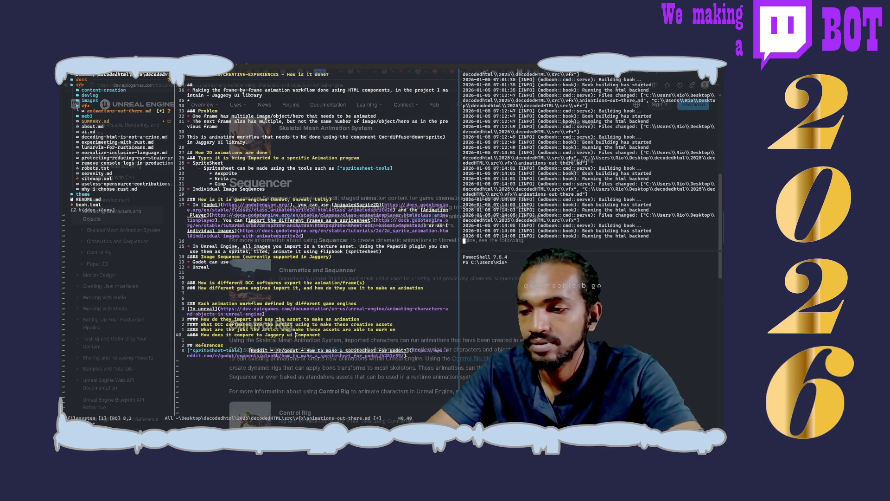
type("ui")
key("BackSpace")
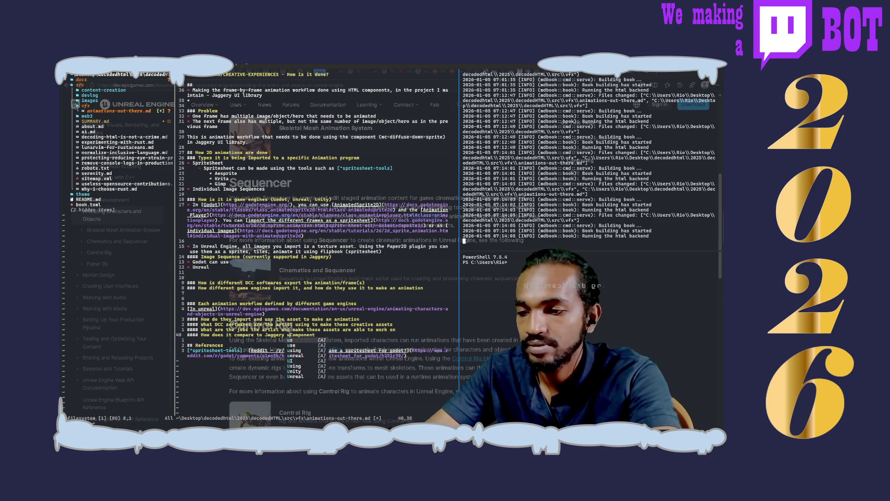
type("UI Component ")
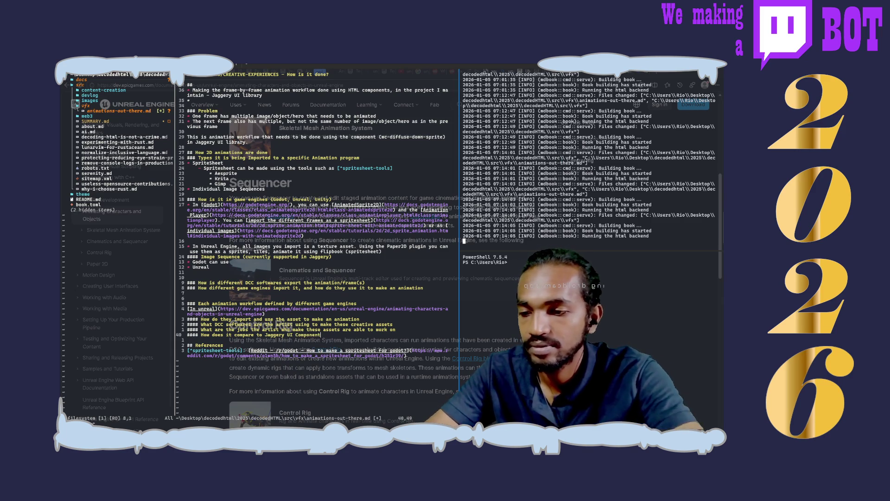
type("we are building")
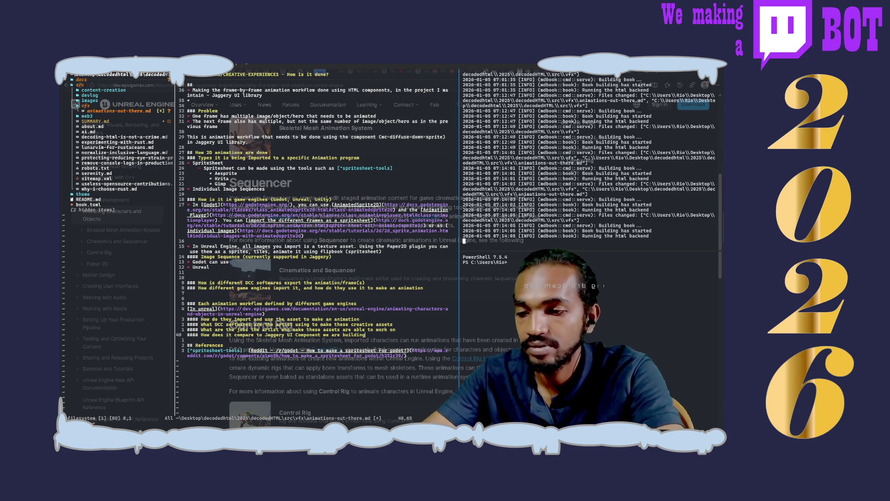
- Move the comparison heading directly under the In unreal link and save the notes
key("Escape")
key("d")
key("d")
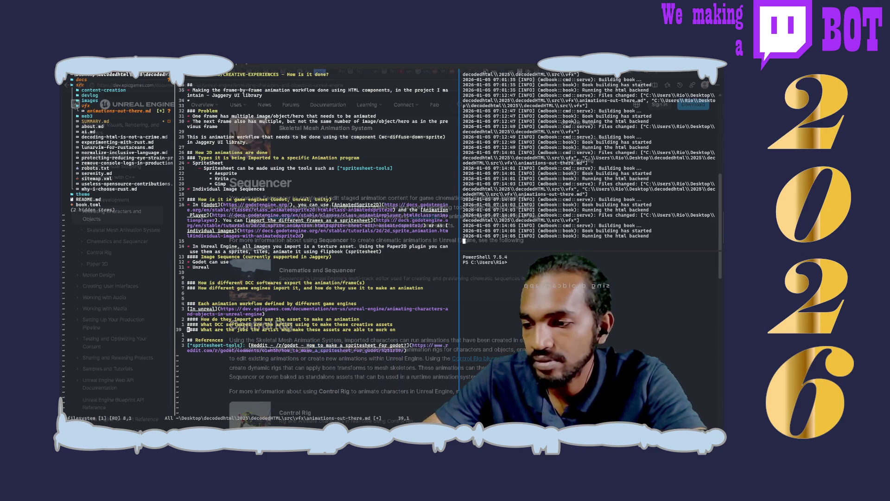
key("k")
key("k")
key("k")
key("j")
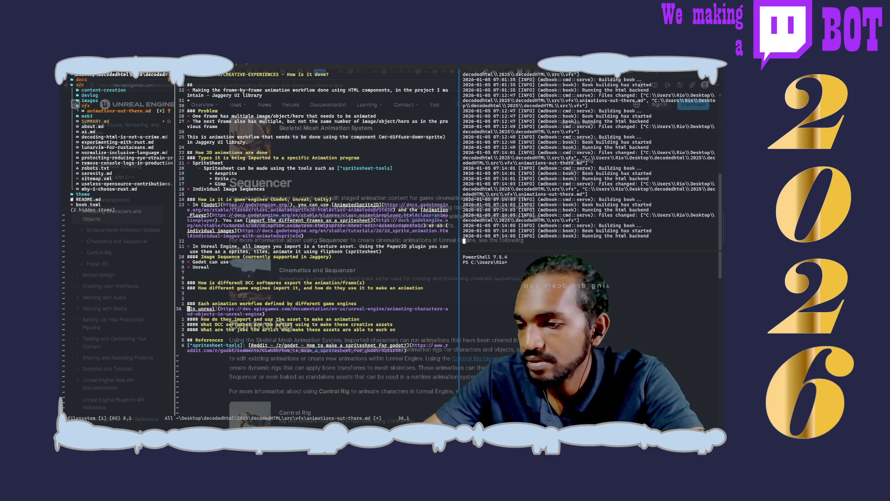
key("p")
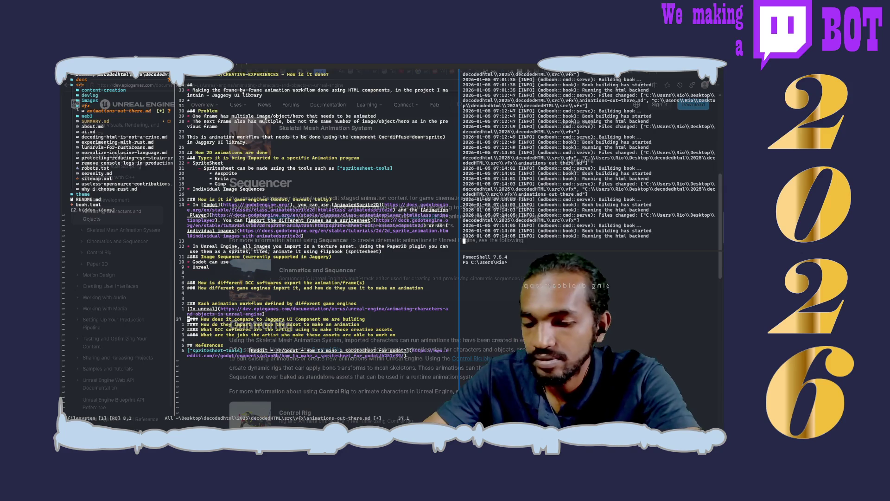
key("d")
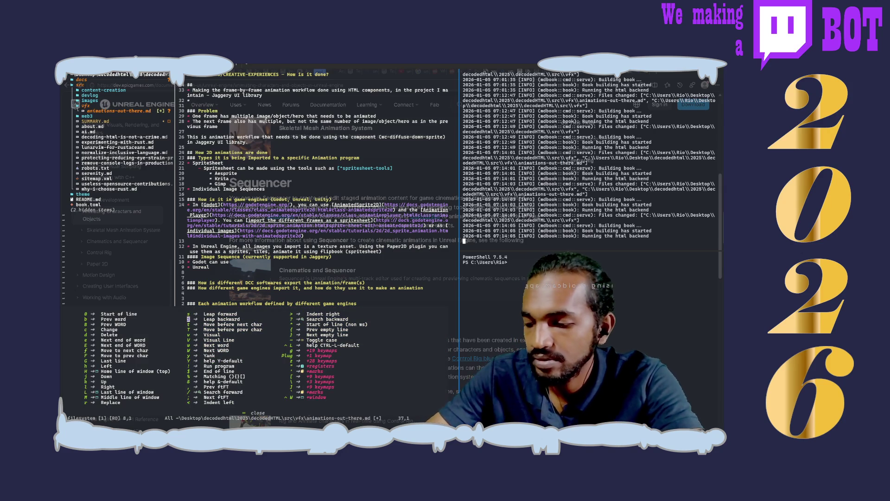
key("Escape")
key("space")
key("w")
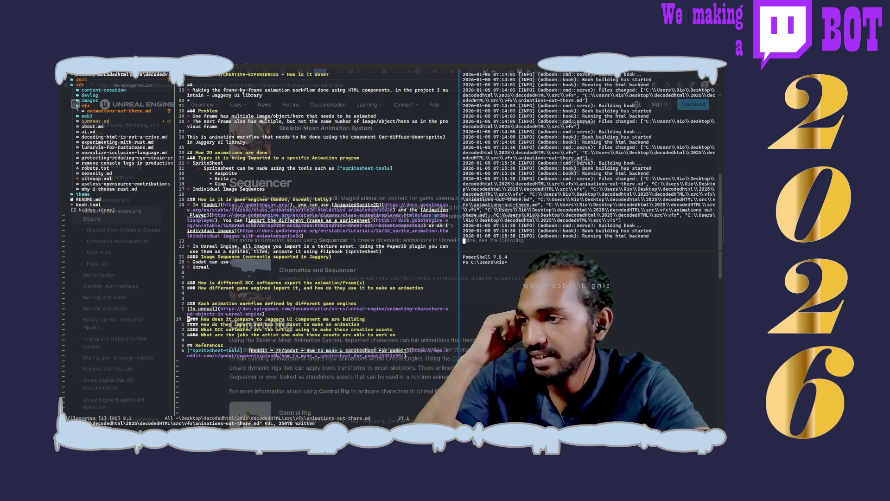
- Glance at the other terminal tab, then return to the notes and build log
key("ctrl+Tab")
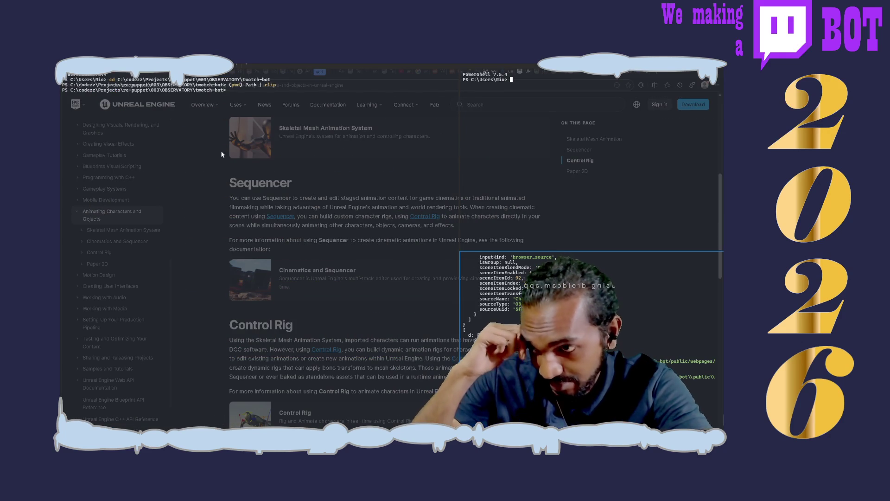
key("ctrl+shift+Tab")
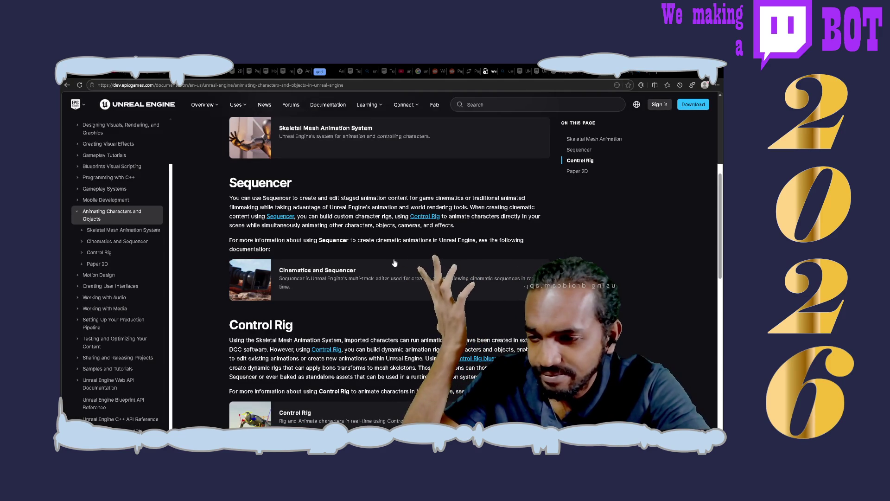
scroll(394, 263, "down", 4)
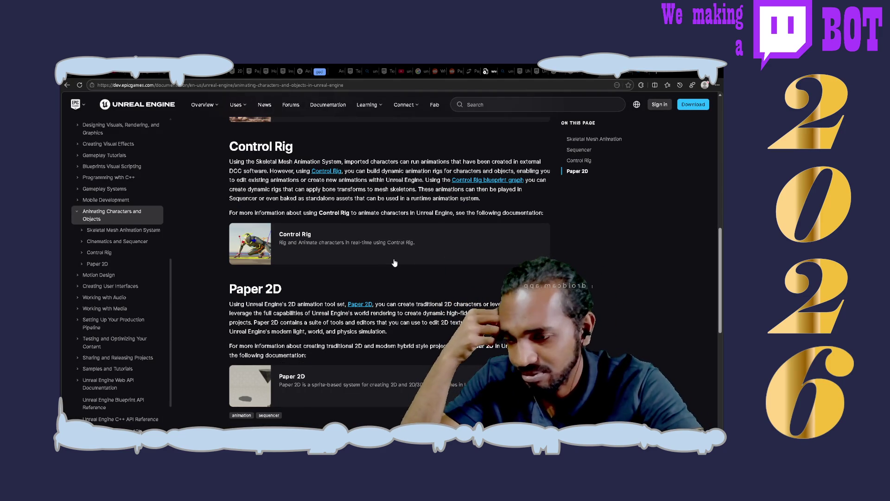
- Read through the Unreal Sequencer overview, then go back to Animating Characters and Objects
key("ctrl+Tab")
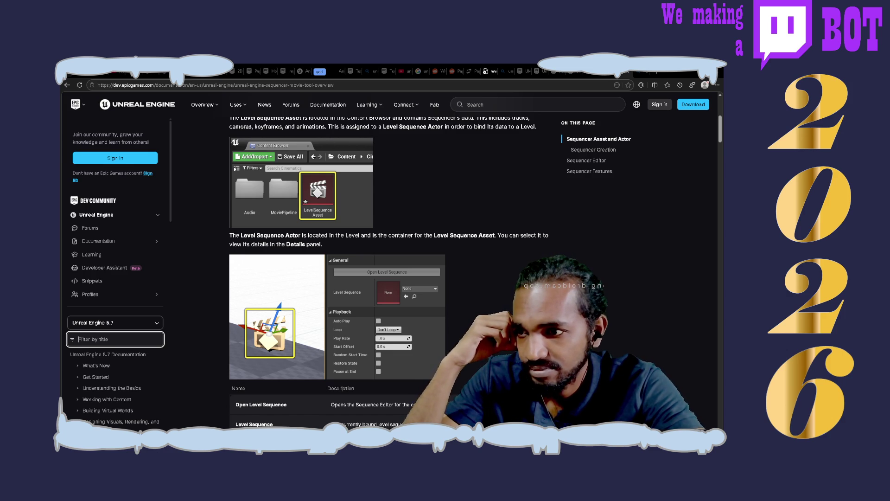
scroll(390, 273, "up", 2)
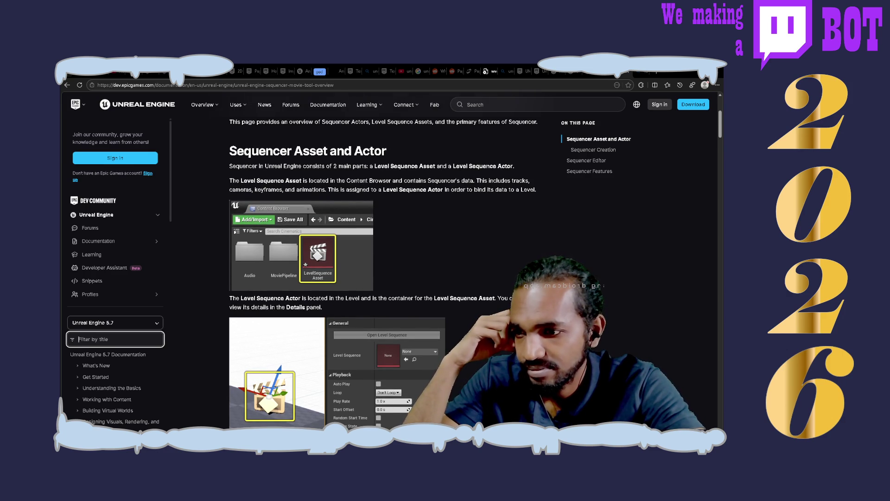
scroll(389, 273, "down", 10)
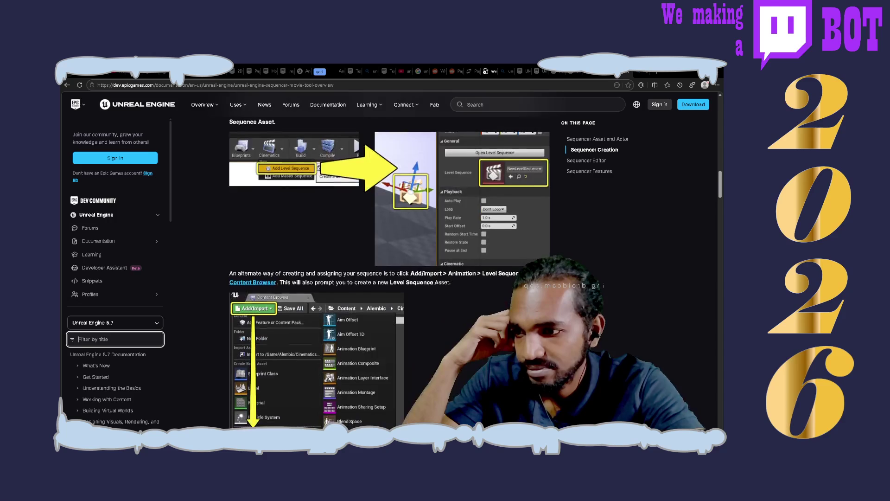
scroll(390, 274, "down", 5)
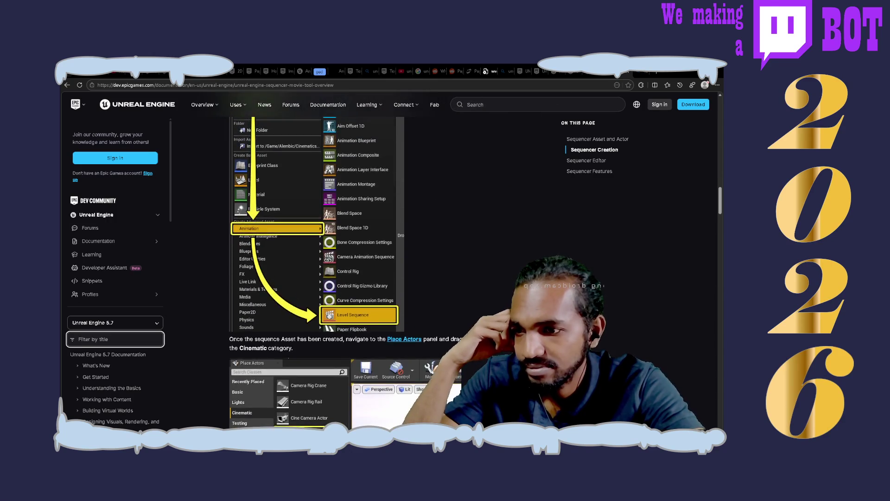
scroll(390, 273, "up", 3)
scroll(390, 273, "down", 4)
scroll(389, 273, "down", 3)
scroll(389, 273, "down", 10)
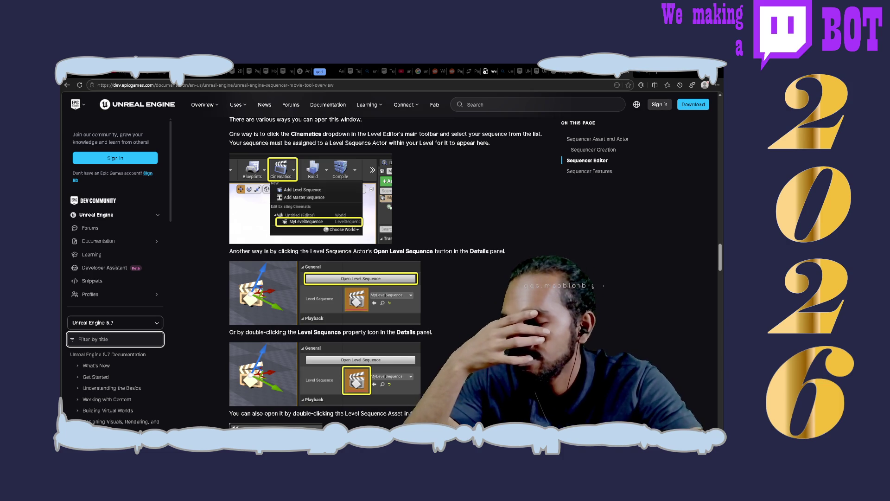
key("alt+Left")
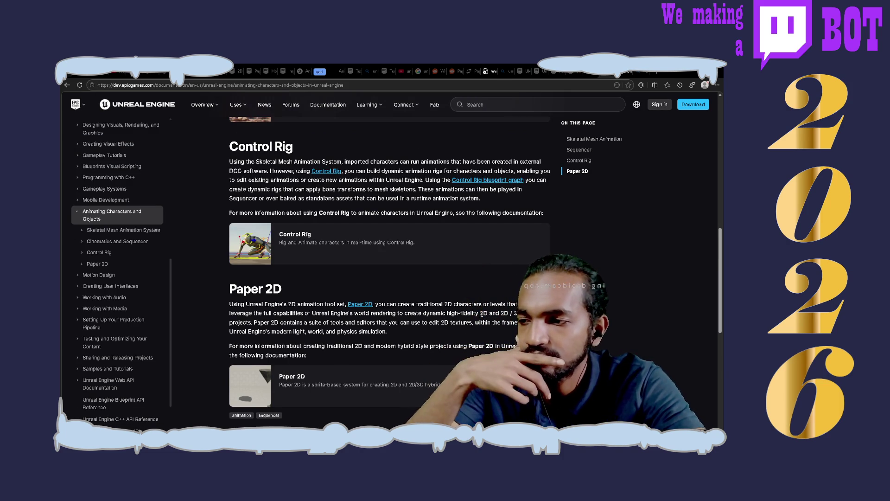